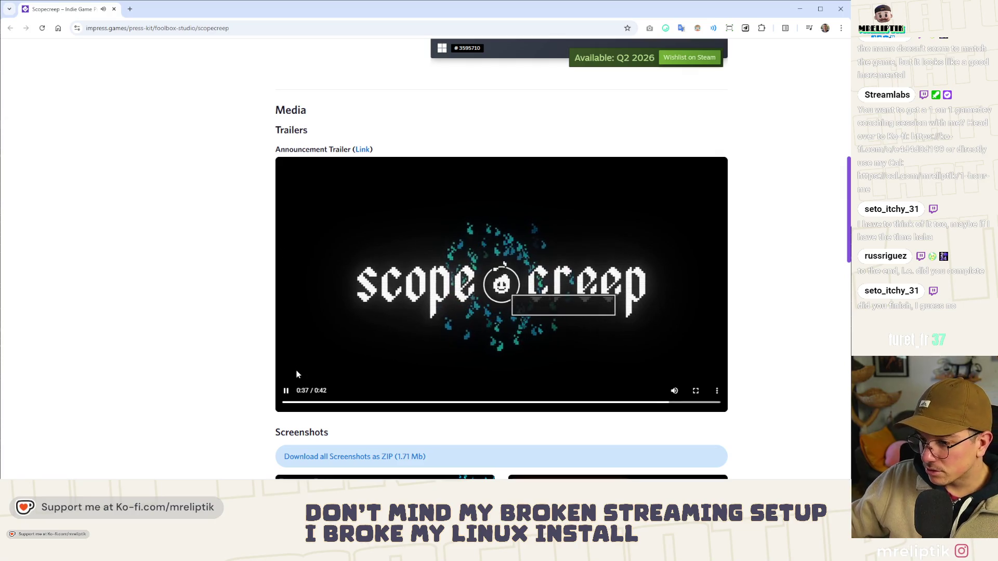
# Step: Pause the Scopecreep trailer at 0:38, skim the screenshots and logos, then show the desktop
pyautogui.click(285, 390)
pyautogui.scroll(-5, 182, 270)
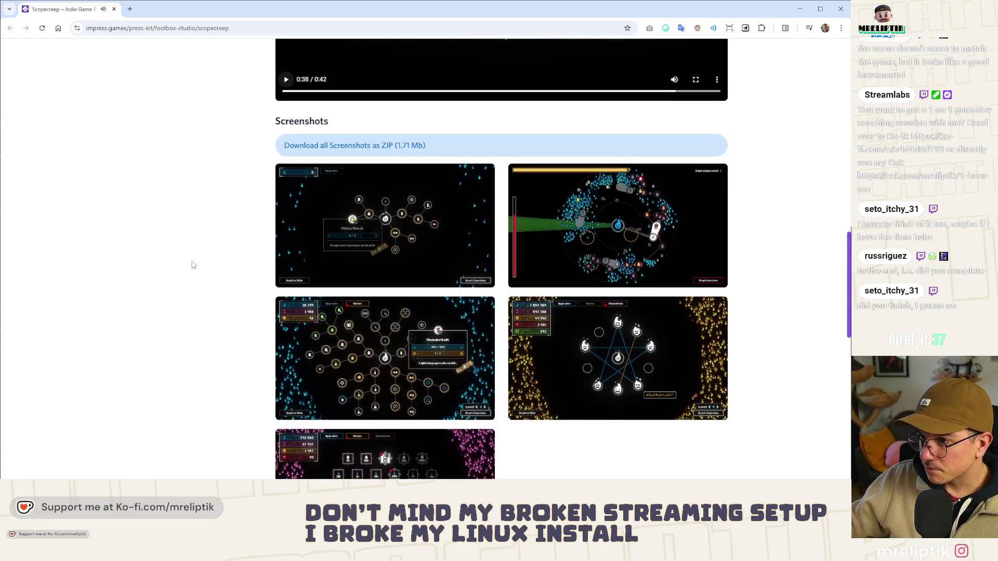
pyautogui.scroll(-10, 194, 266)
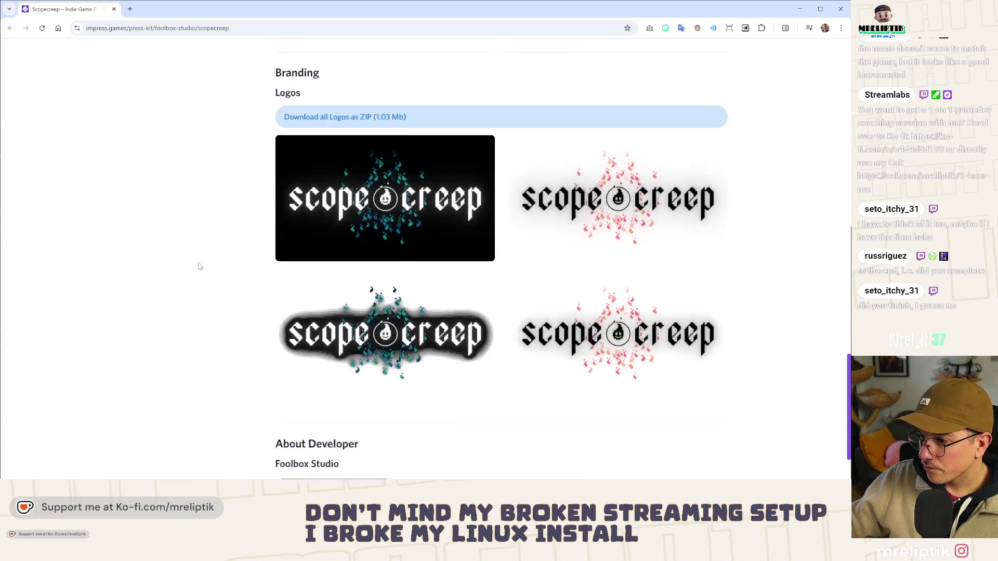
pyautogui.scroll(-1, 201, 267)
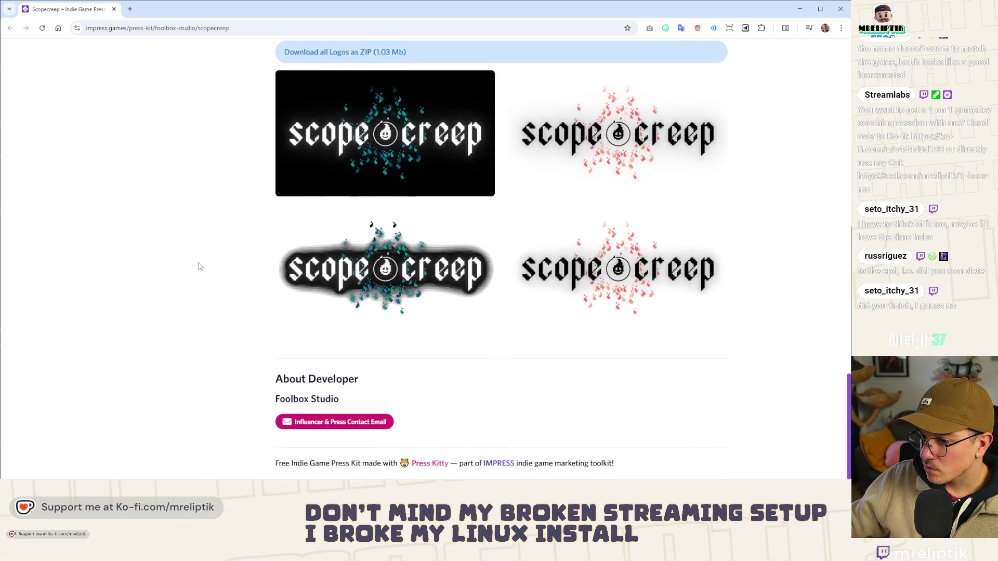
pyautogui.scroll(20, 196, 280)
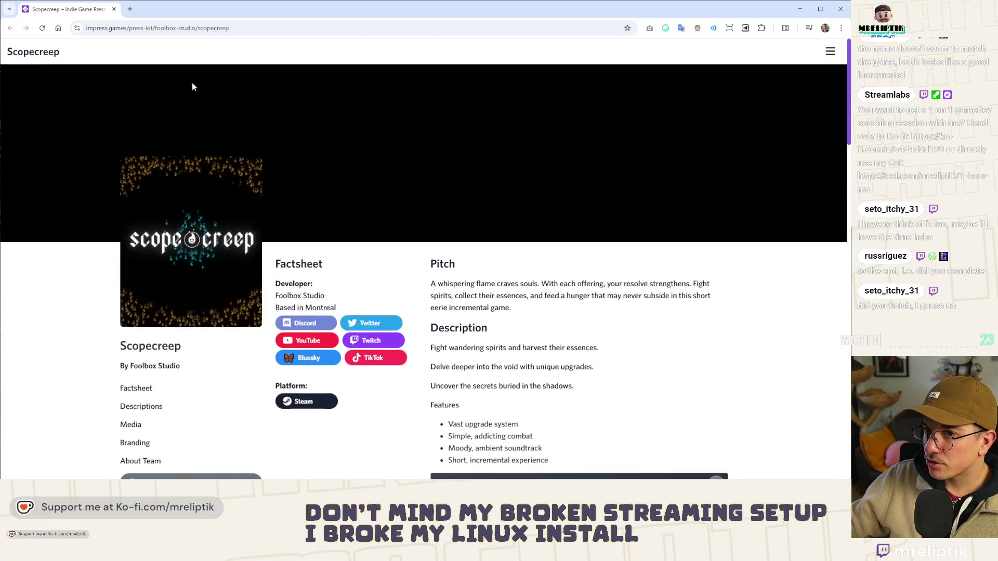
pyautogui.press('super+d')
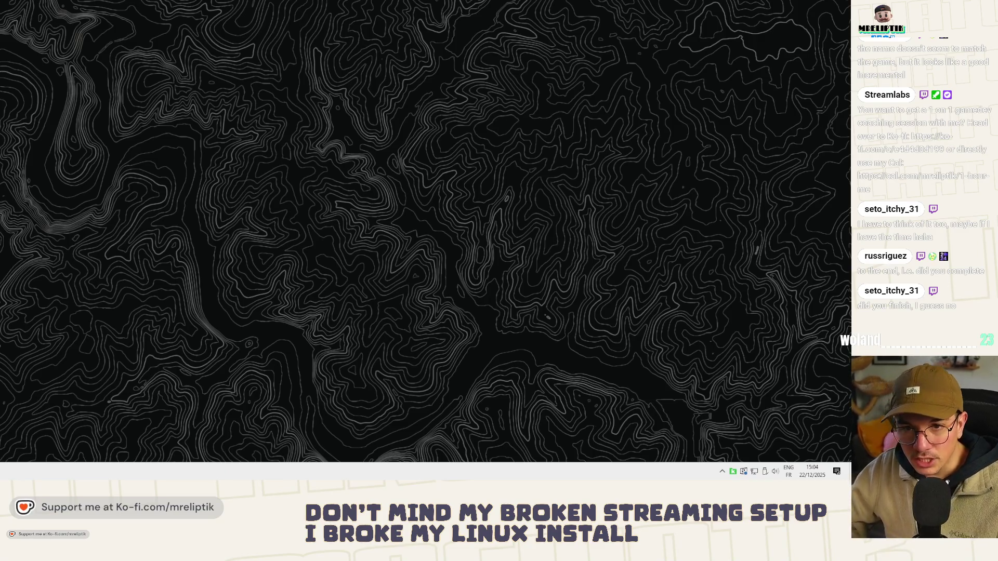
# Step: Launch Godot Engine from the Start menu and open the Hyperslice project
pyautogui.press('super')
pyautogui.click(26, 89)
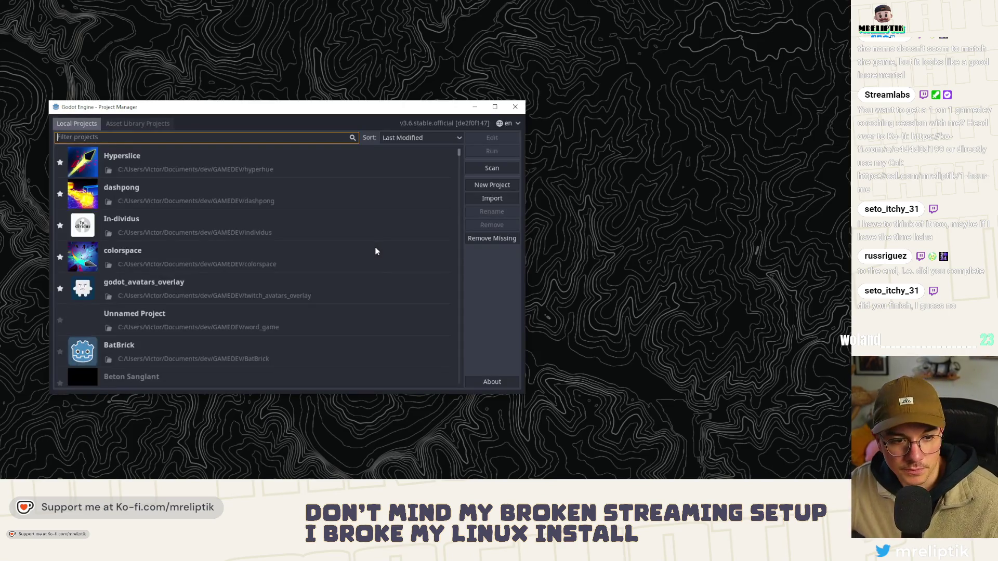
pyautogui.doubleClick(191, 158)
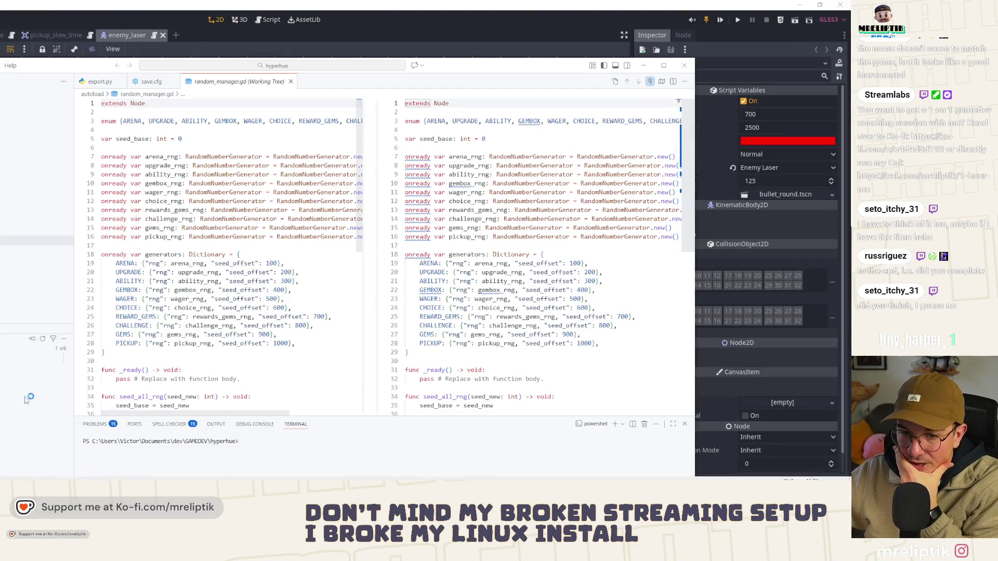
pyautogui.hotkey('alt', 'Tab')
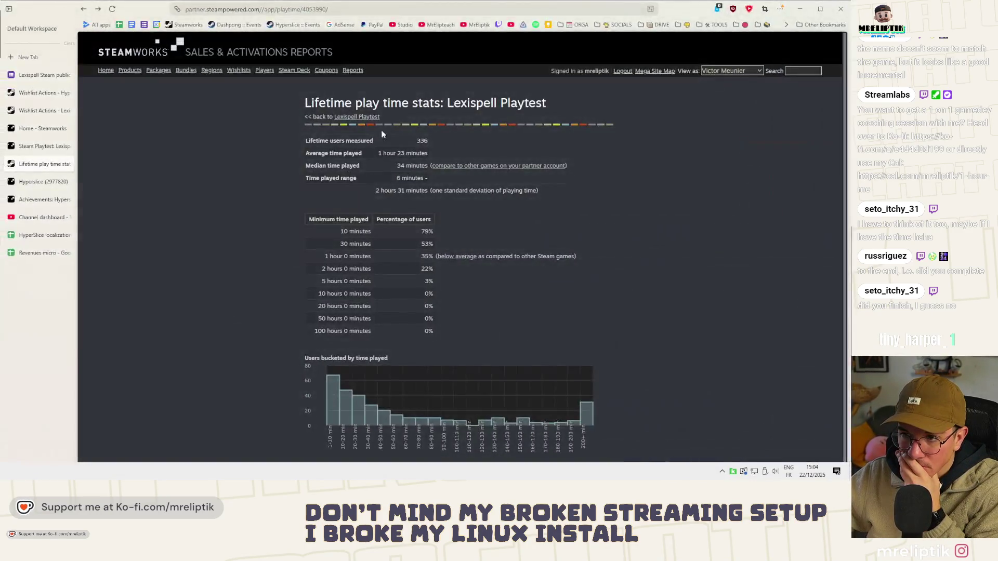
# Step: Switch to the Lexispell playtest admin tab and open the All Applications list
pyautogui.click(32, 204)
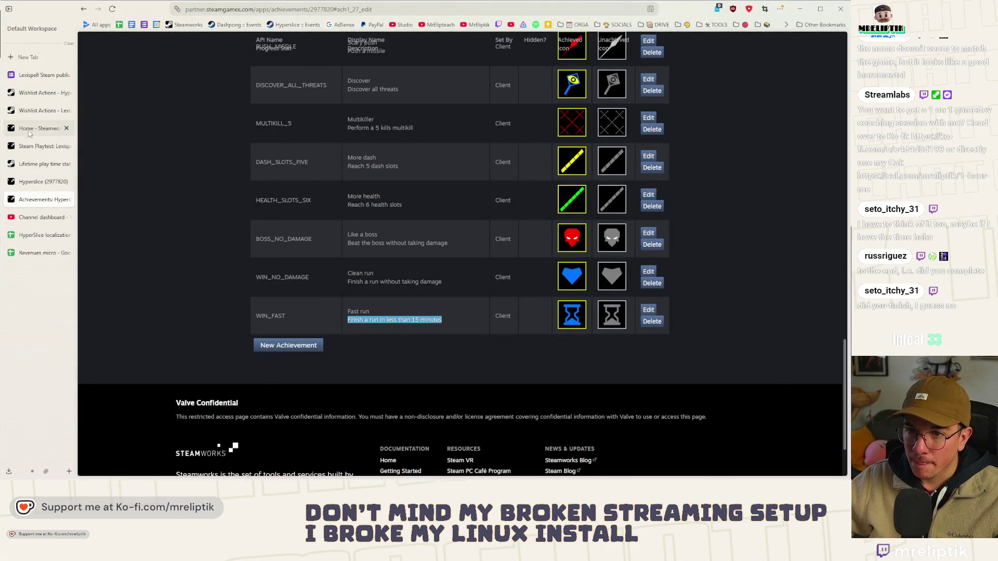
pyautogui.click(37, 146)
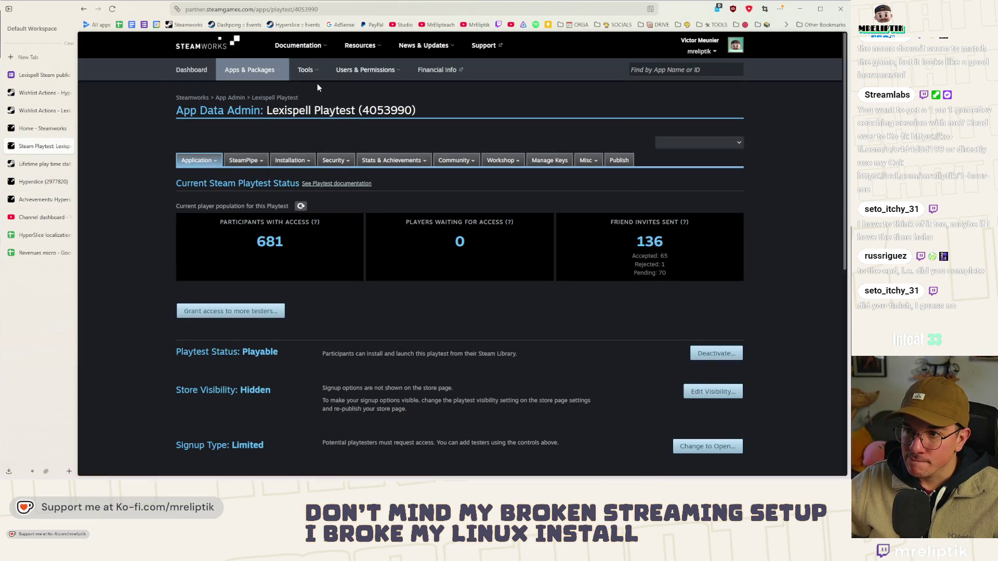
pyautogui.click(230, 99)
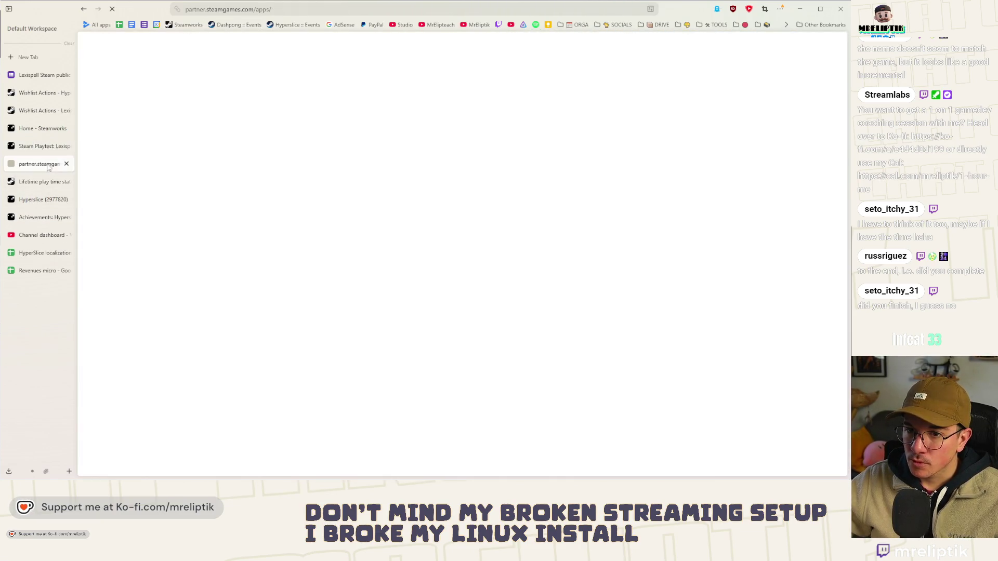
pyautogui.scroll(-7, 234, 245)
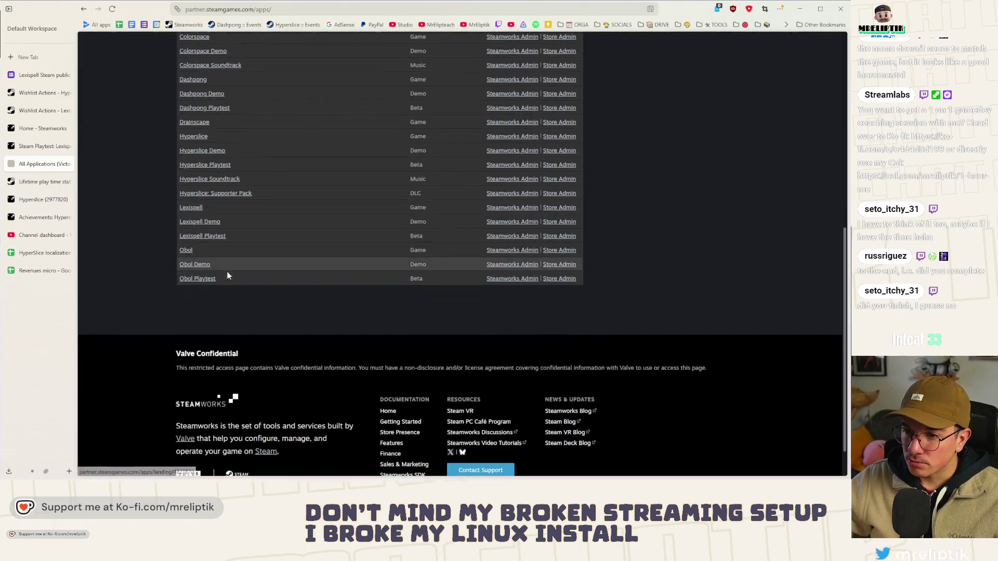
pyautogui.scroll(5, 219, 347)
pyautogui.scroll(3, 214, 245)
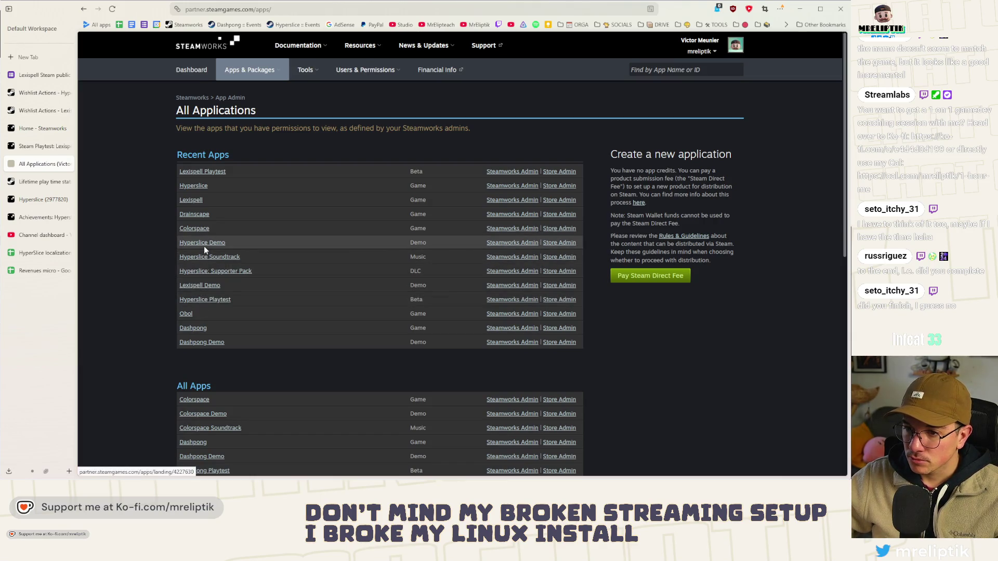
pyautogui.scroll(-2, 211, 257)
pyautogui.scroll(-1, 213, 262)
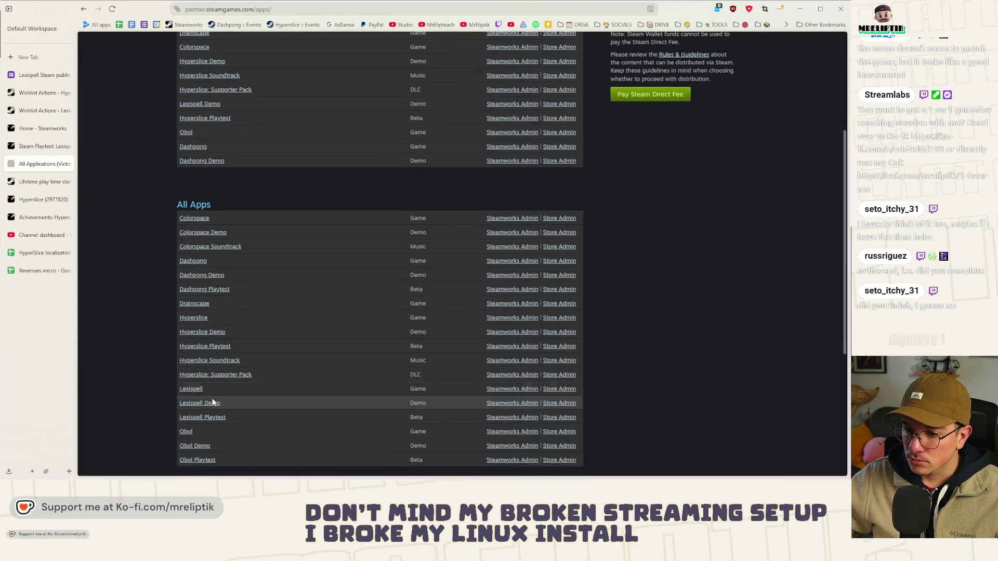
# Step: Open the Lexispell Playtest app page and go to Post/Manage Events & Announcements
pyautogui.click(196, 236)
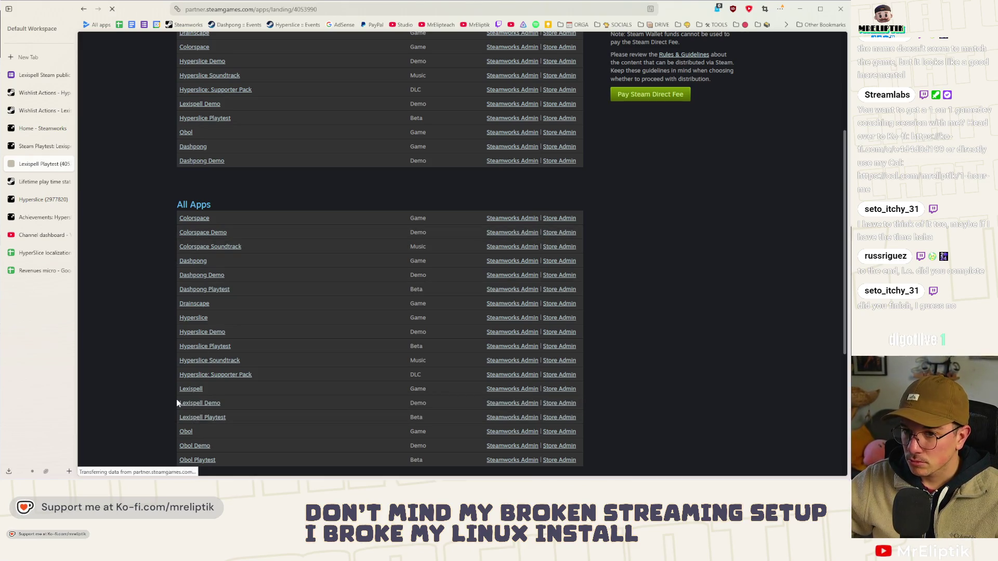
pyautogui.scroll(-3, 174, 320)
pyautogui.scroll(-1, 174, 320)
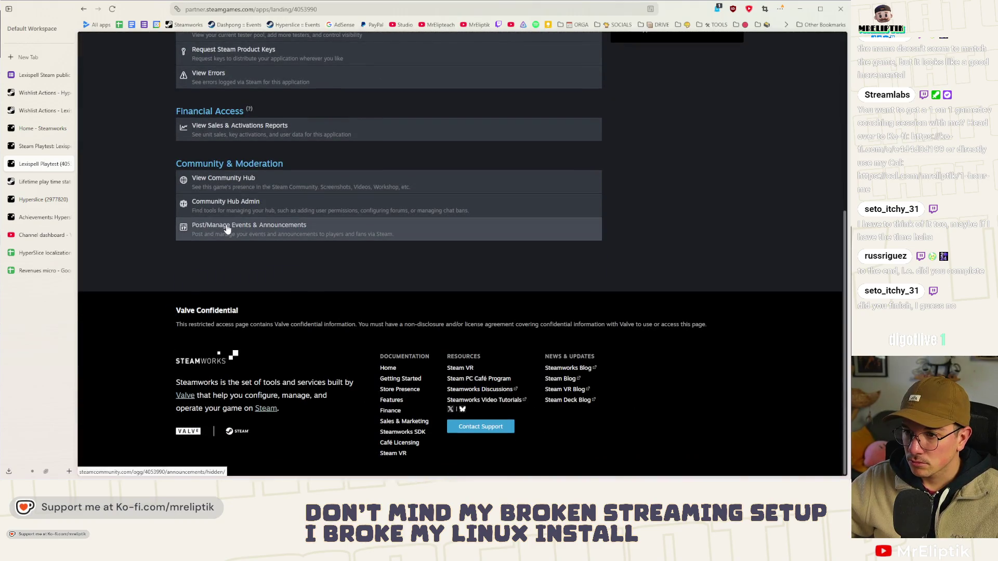
pyautogui.click(227, 229)
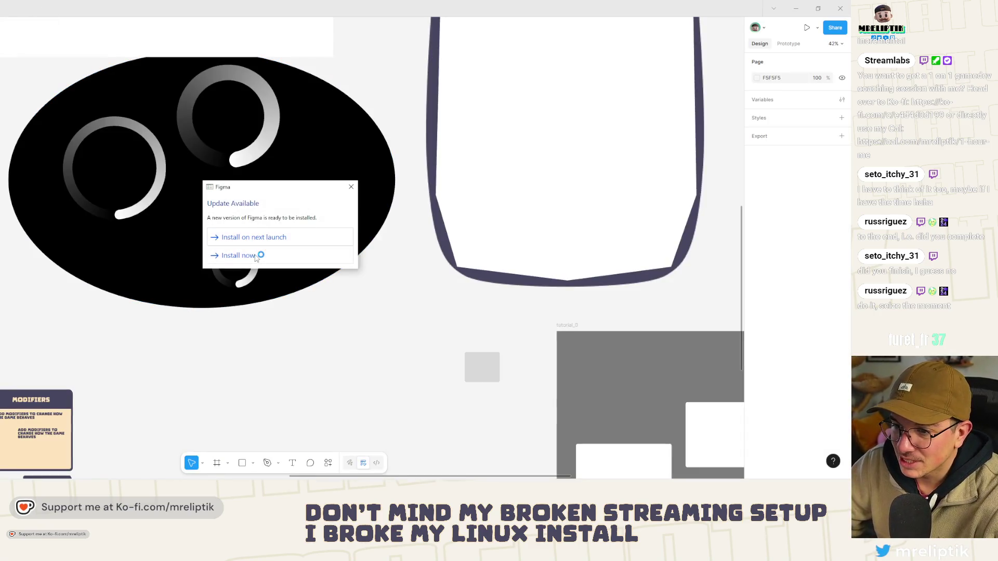
# Step: Dismiss Figma's Update Available notice and navigate to select the playtest_1_update_0.0.13 banner frame
pyautogui.click(255, 256)
pyautogui.scroll(-5, 69, 266)
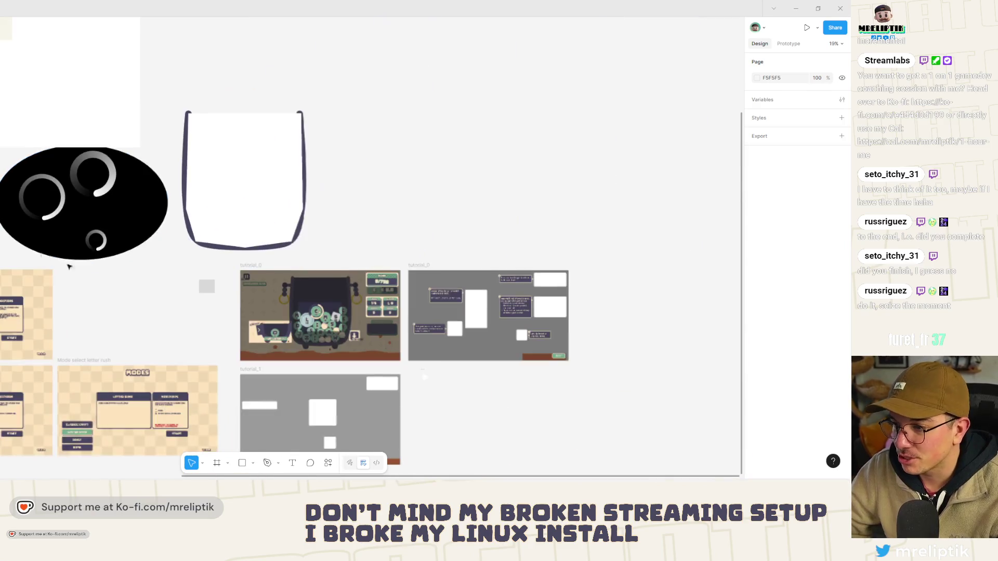
pyautogui.scroll(-5, 354, 341)
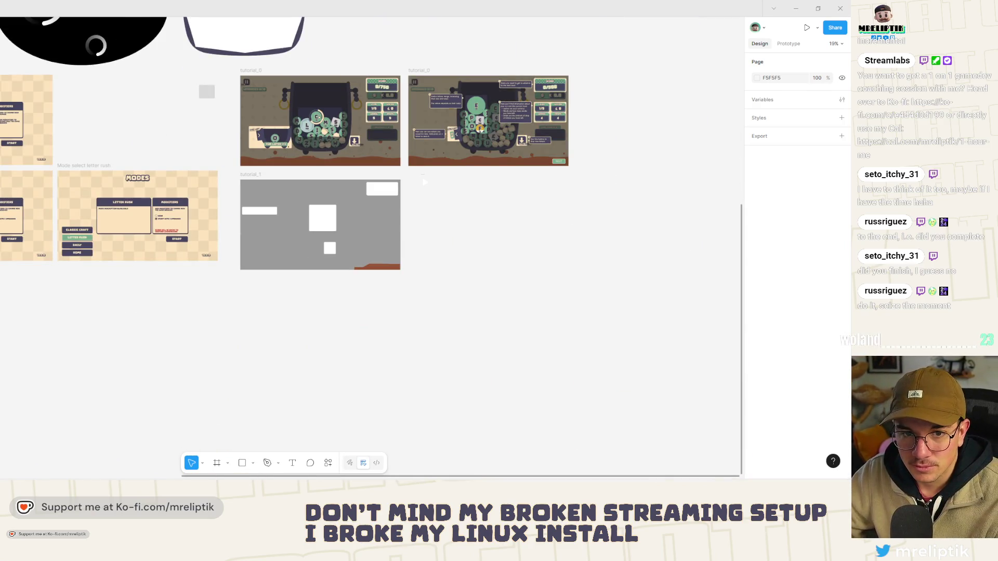
pyautogui.scroll(-10, 326, 366)
pyautogui.scroll(-3, 73, 286)
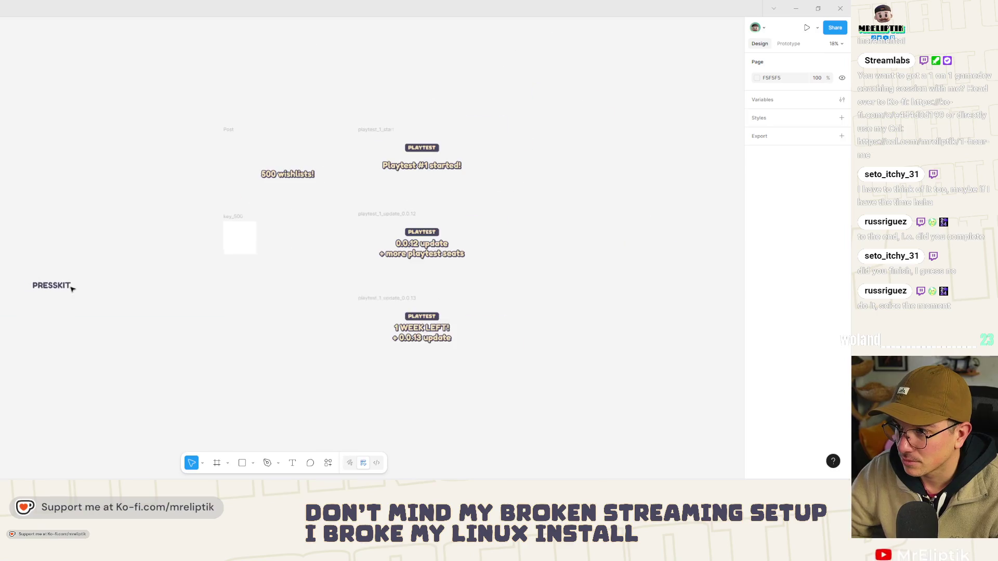
pyautogui.scroll(2, 535, 330)
pyautogui.scroll(-2, 393, 362)
pyautogui.scroll(3, 392, 363)
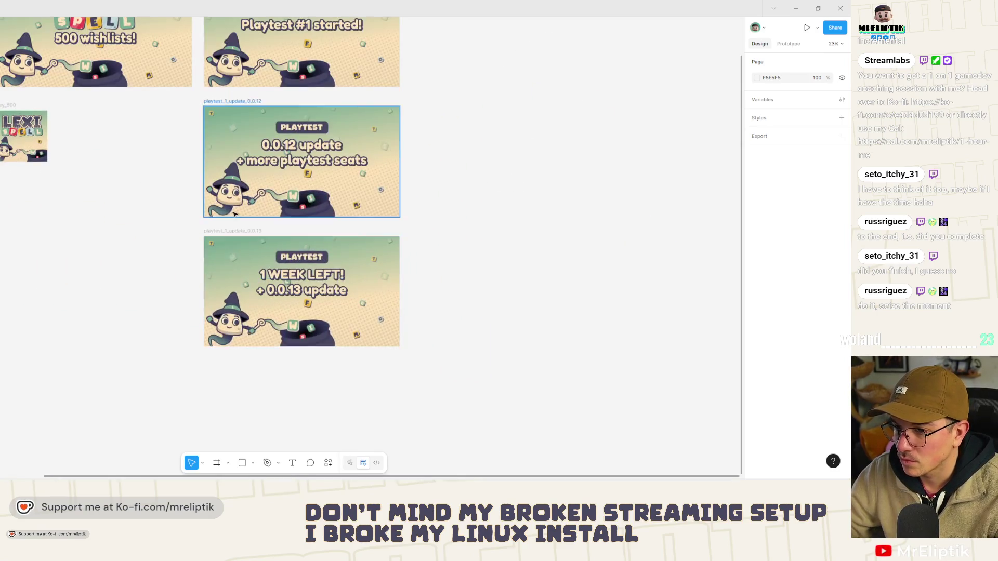
pyautogui.scroll(-2, 230, 230)
pyautogui.click(242, 146)
# Step: Duplicate the playtest_1_update_0.0.13 frame below the original and select its headline text
pyautogui.moveTo(241, 146); pyautogui.dragTo(241, 272)
pyautogui.scroll(3, 293, 318)
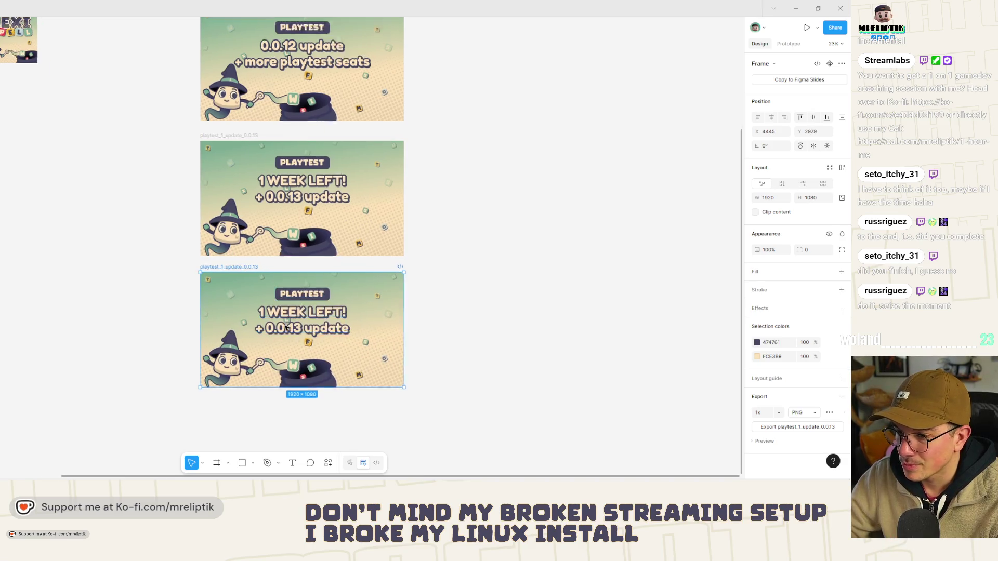
pyautogui.click(303, 312)
pyautogui.doubleClick(317, 325)
pyautogui.doubleClick(287, 305)
pyautogui.click(318, 326)
pyautogui.press('Escape')
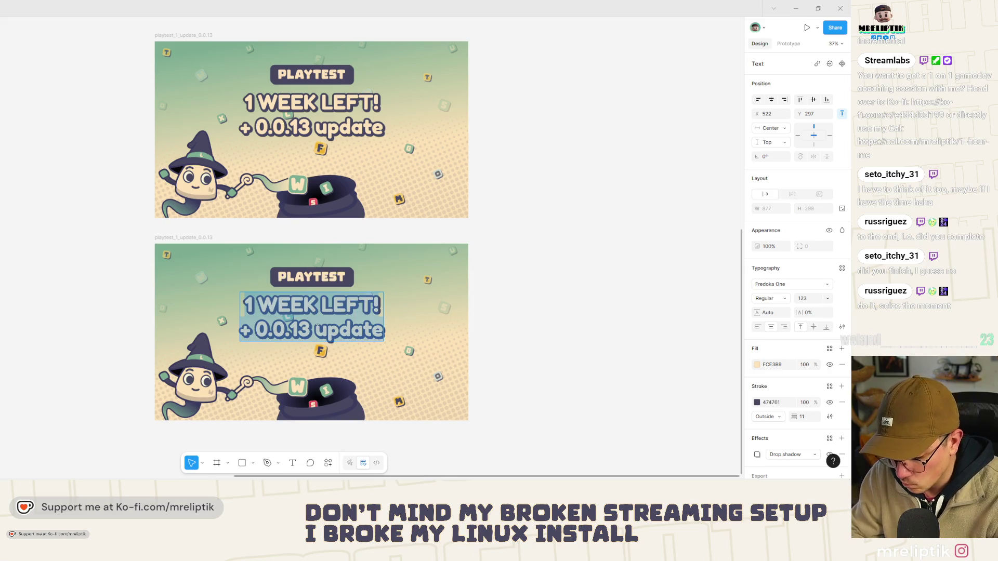
# Step: Rewrite the headline as 'Playtest #1 is now closed!' and 'Thanks for playing <3' on two lines
pyautogui.write('P')
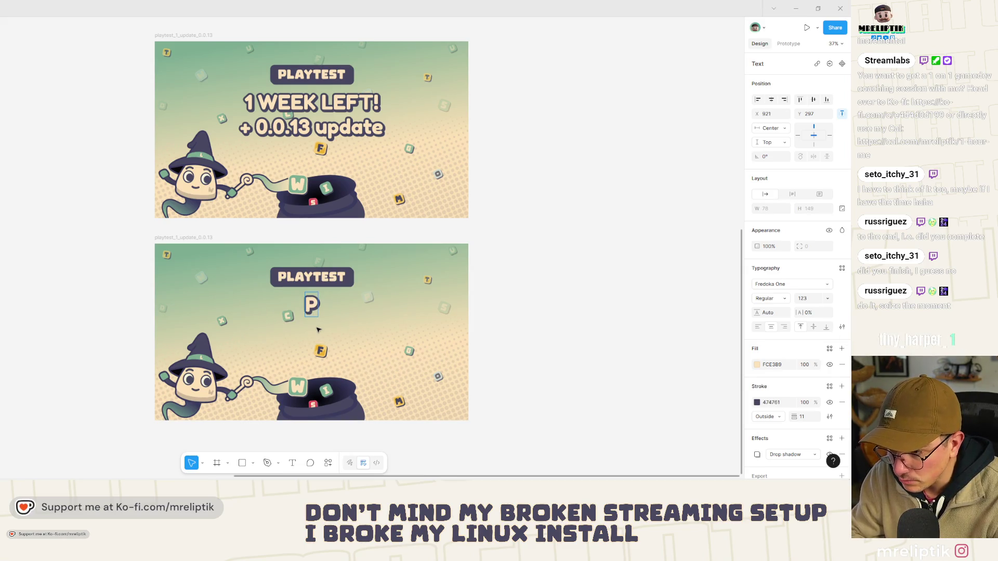
pyautogui.write('laytest #1')
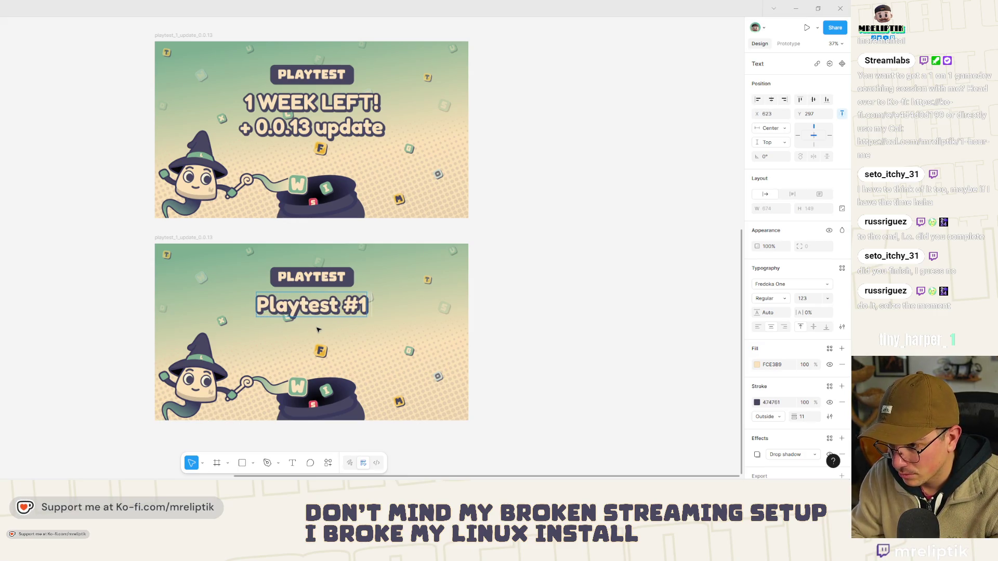
pyautogui.write(' is')
pyautogui.write(' cl')
pyautogui.press('BackSpace')
pyautogui.press('BackSpace')
pyautogui.write('now closed!')
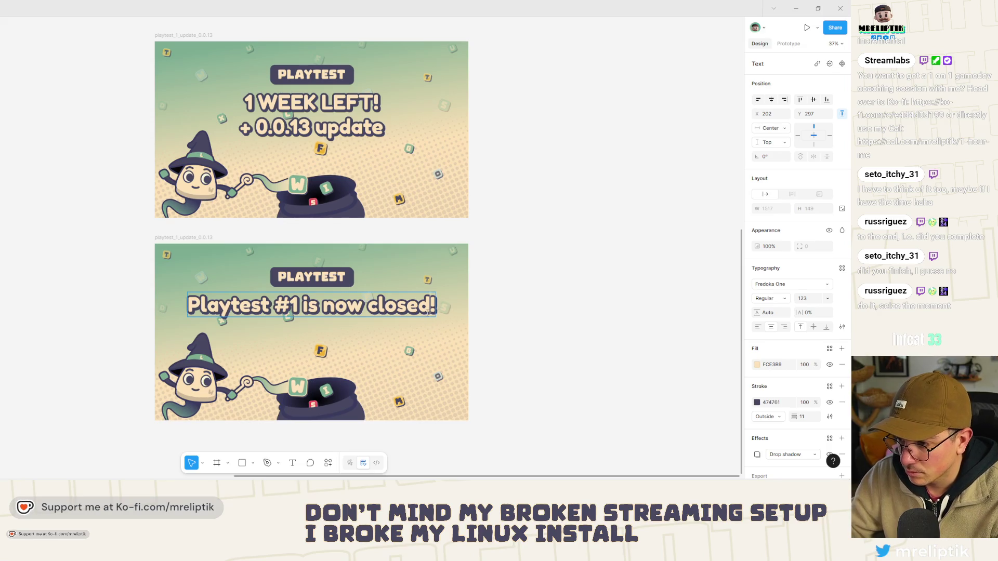
pyautogui.press('Return')
pyautogui.write('Thanks for')
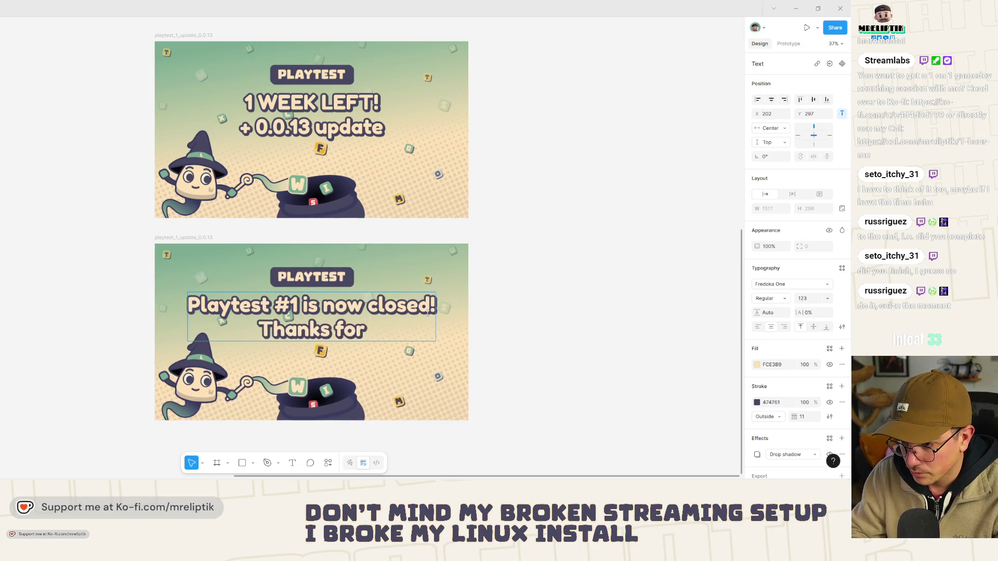
pyautogui.write(' playing <3')
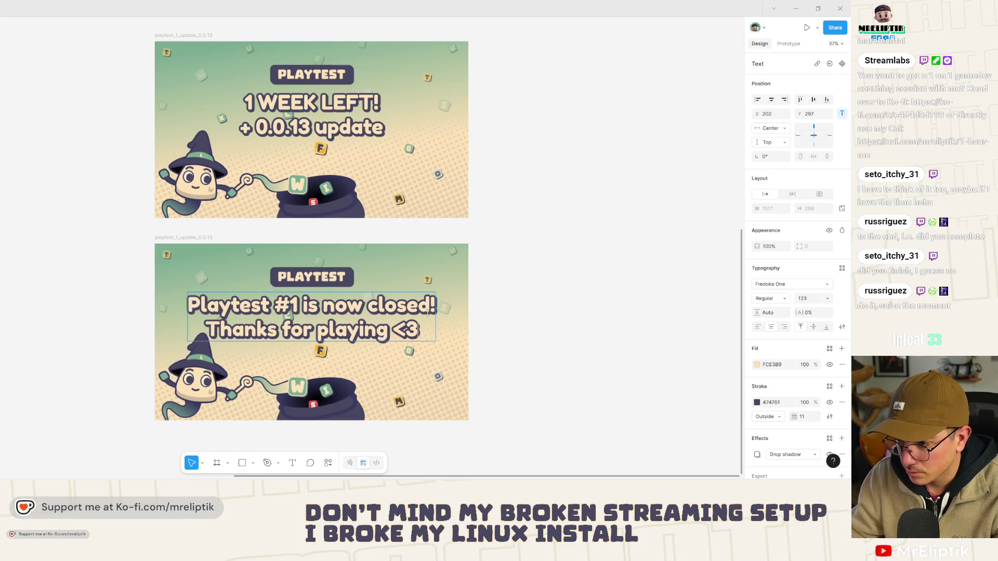
pyautogui.press('Escape')
pyautogui.click(653, 283)
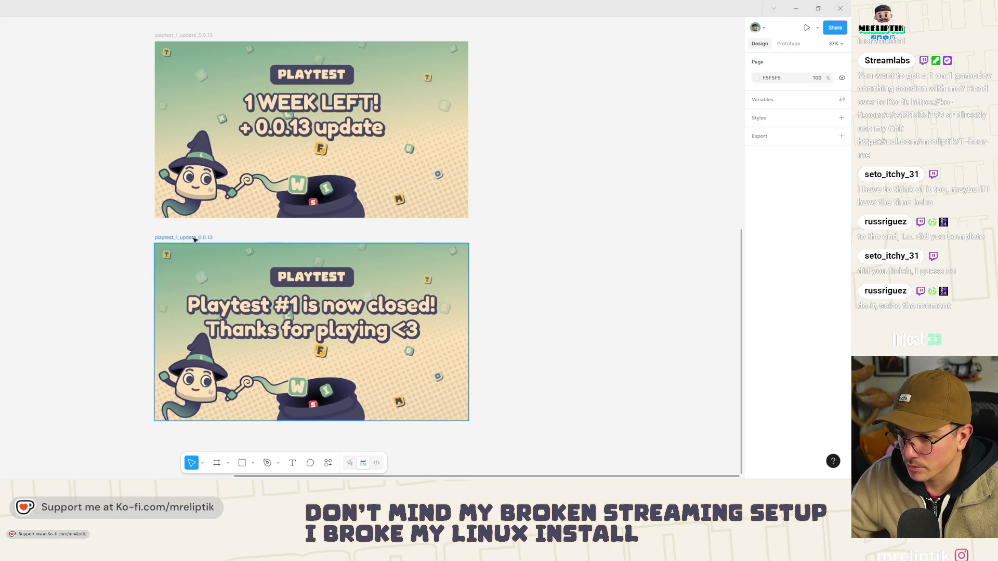
# Step: Rename the new banner frame to playtest_1_closed
pyautogui.click(195, 239)
pyautogui.doubleClick(181, 238)
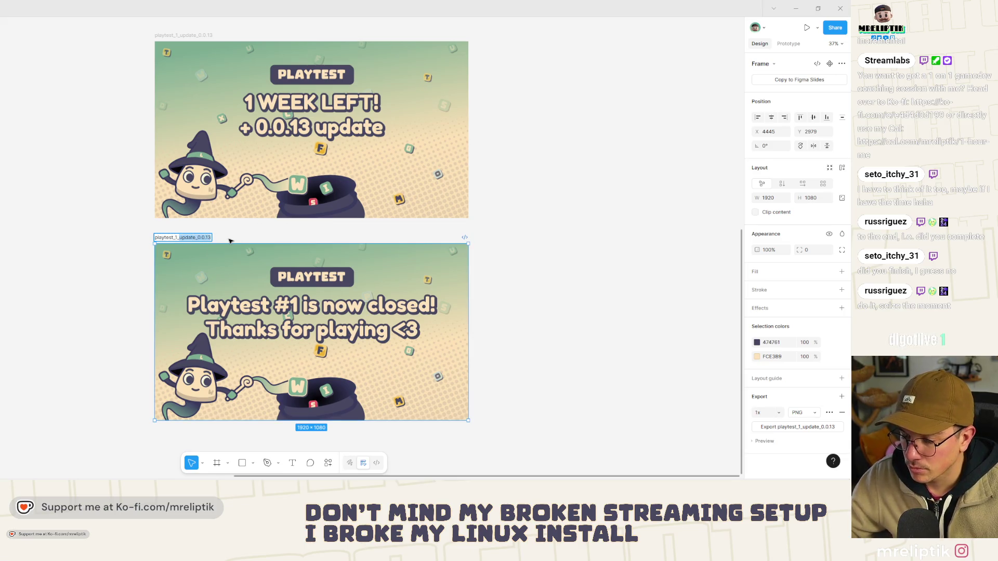
pyautogui.click(492, 296)
# Step: Export the playtest_1_closed frame as playtest_1_closed.png into Downloads
pyautogui.click(175, 238)
pyautogui.click(788, 428)
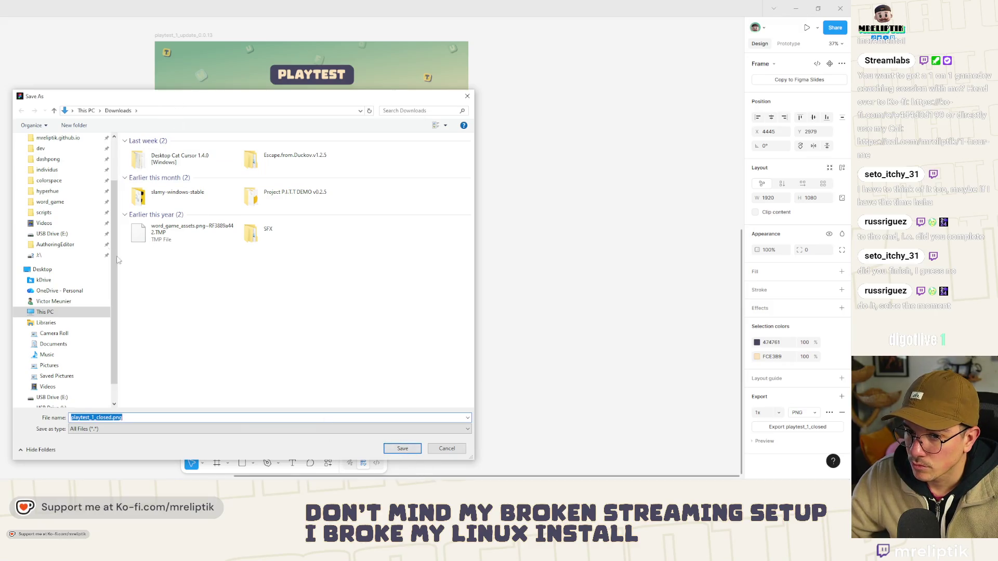
pyautogui.press('Return')
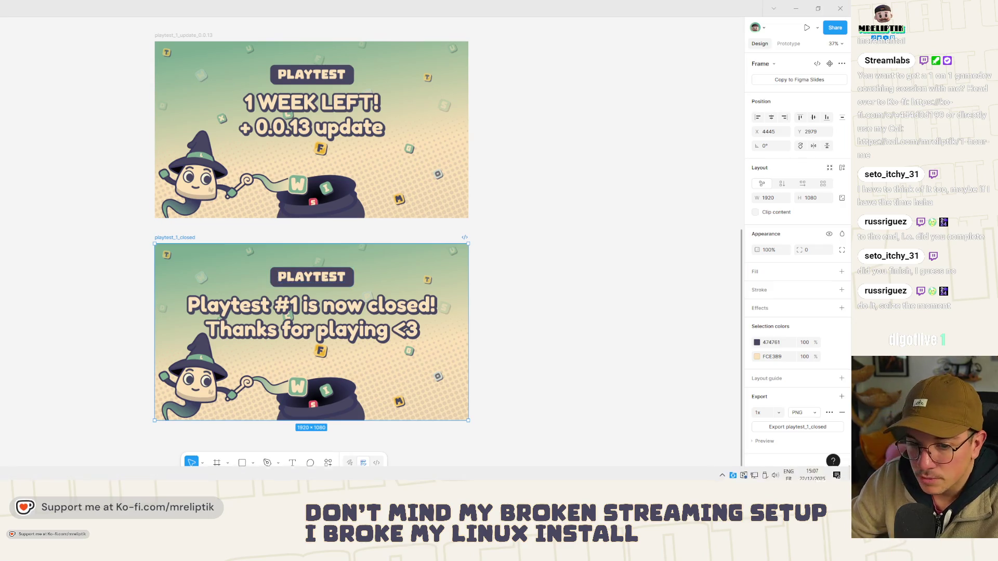
pyautogui.hotkey('alt', 'Tab')
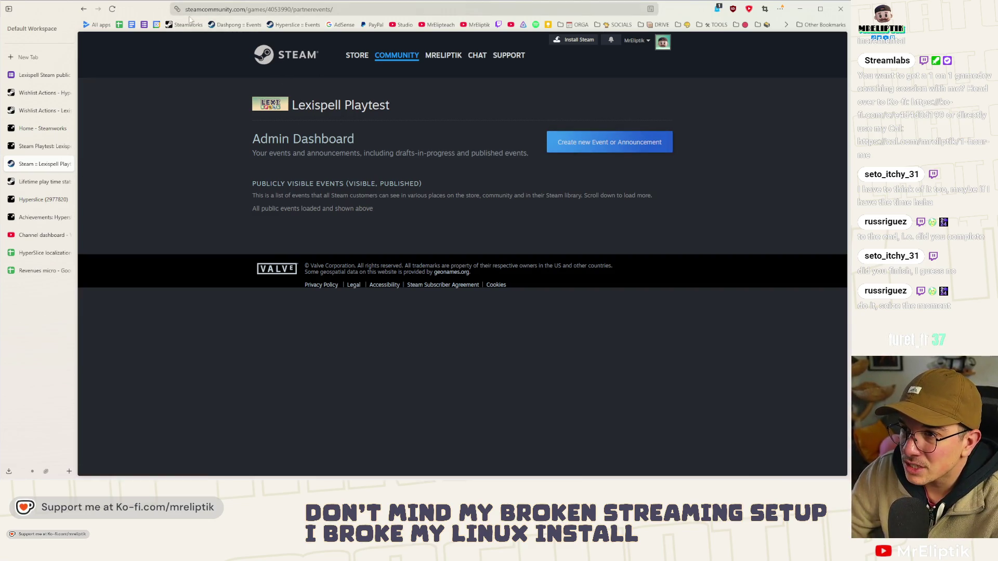
# Step: Return to the Steamworks home page and open the partner dashboard
pyautogui.click(85, 9)
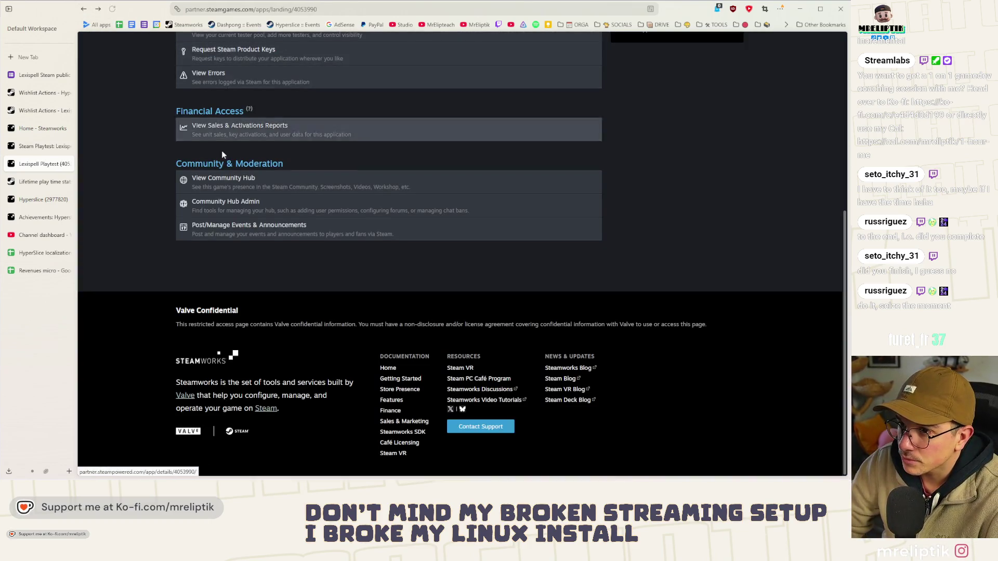
pyautogui.scroll(5, 162, 247)
pyautogui.scroll(1, 162, 247)
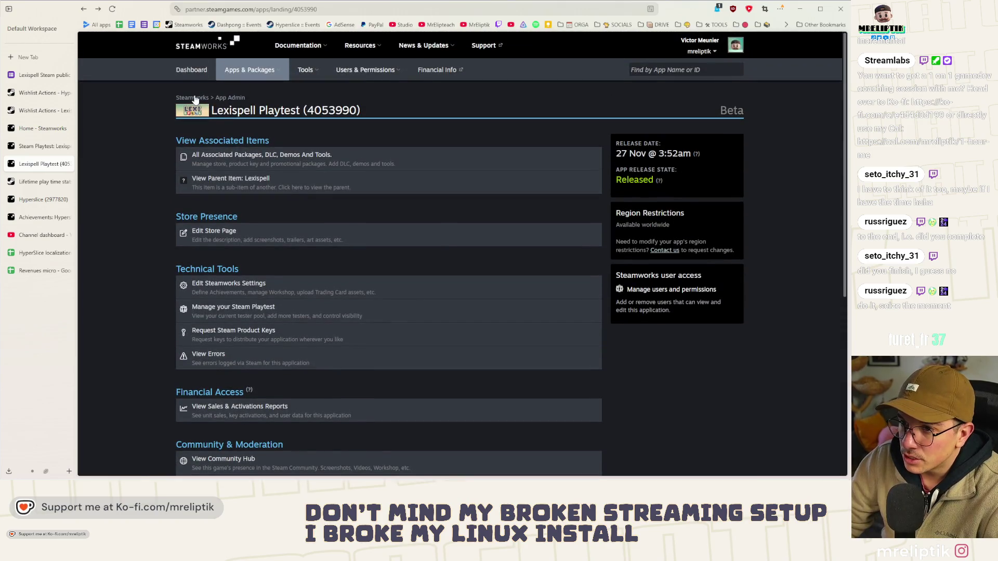
pyautogui.click(195, 98)
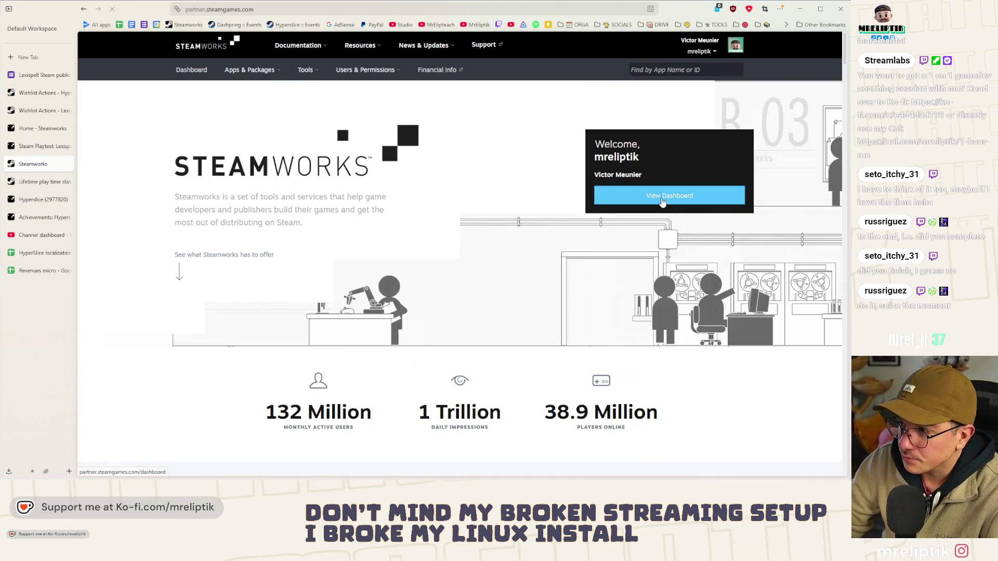
pyautogui.click(663, 202)
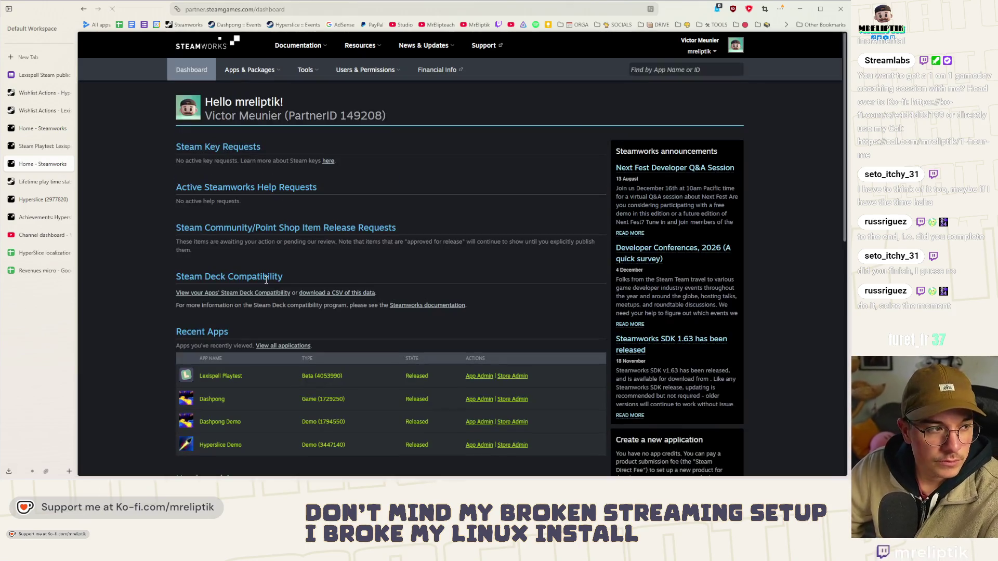
pyautogui.scroll(-5, 311, 276)
pyautogui.scroll(1, 355, 255)
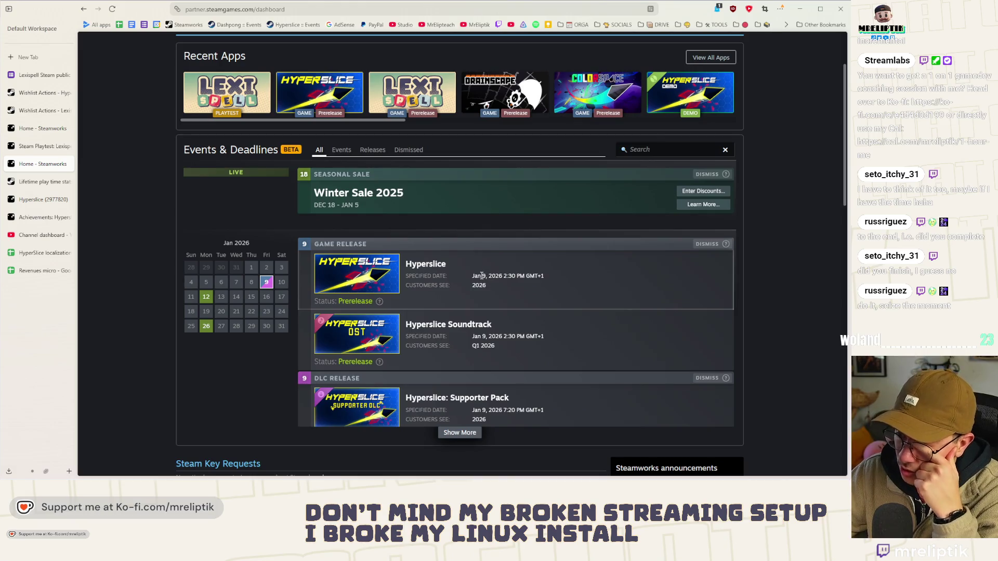
pyautogui.scroll(3, 482, 276)
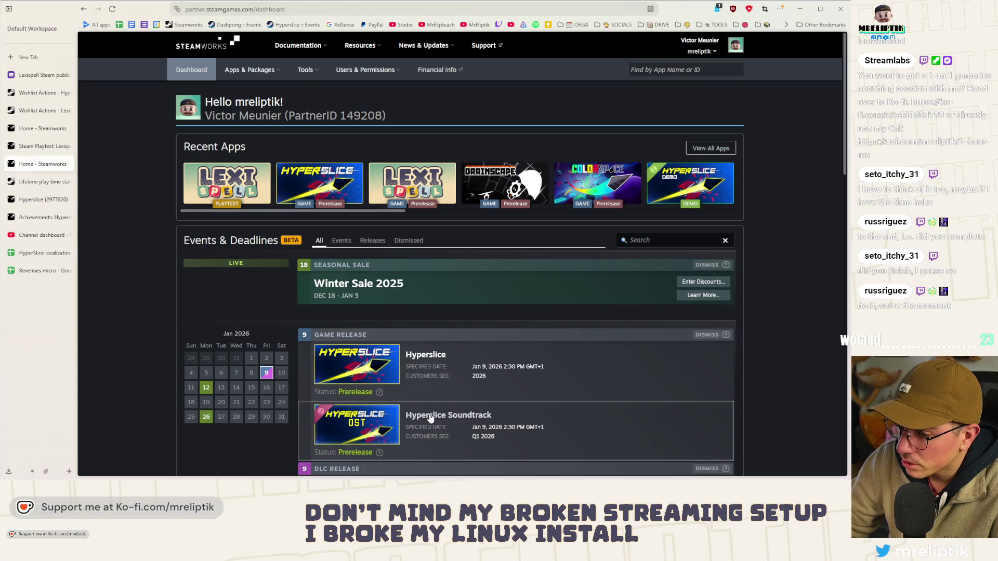
pyautogui.moveTo(205, 392)
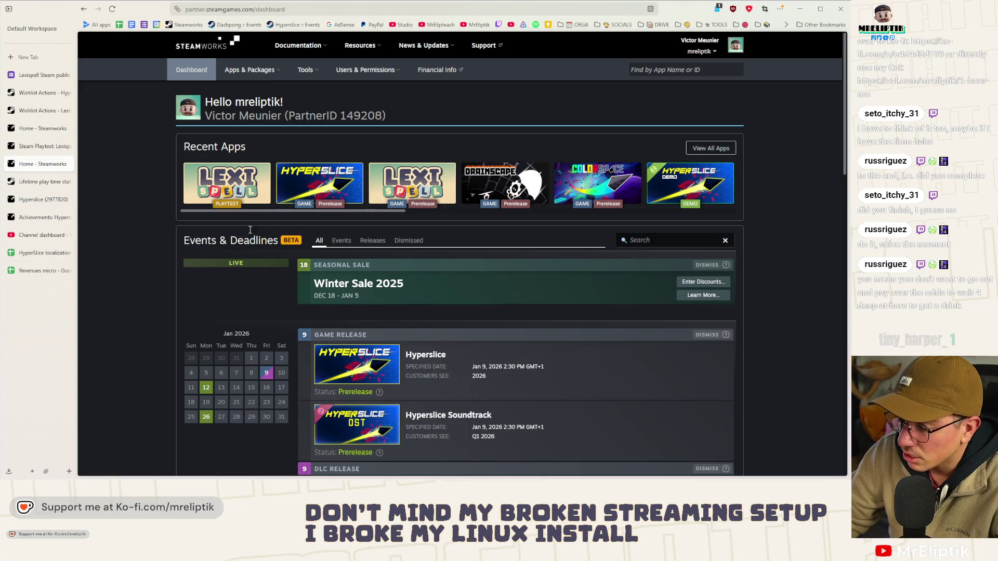
# Step: Open the Lexispell game's App Admin and its Post/Manage Events & Announcements page in a new tab
pyautogui.click(474, 182)
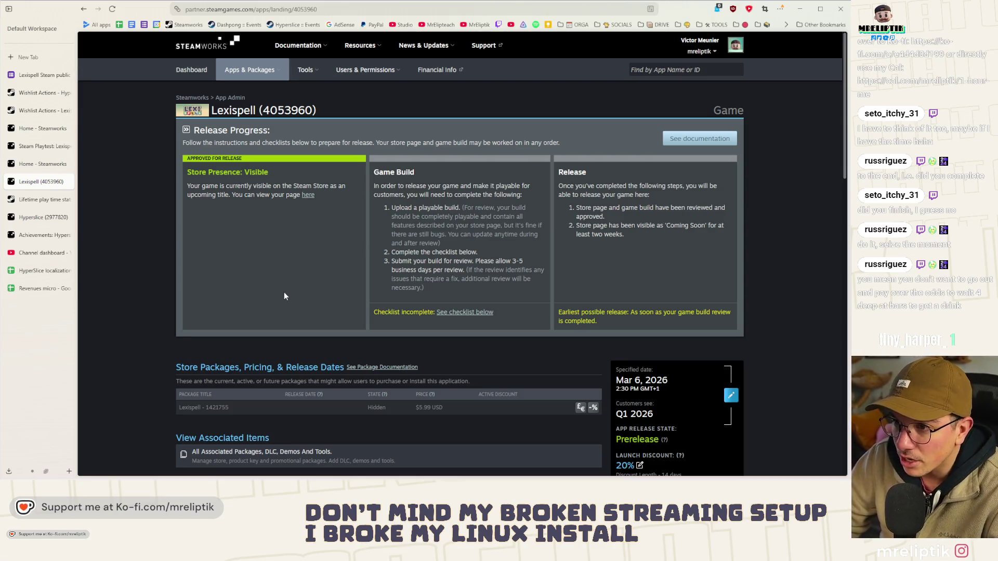
pyautogui.scroll(-4, 296, 260)
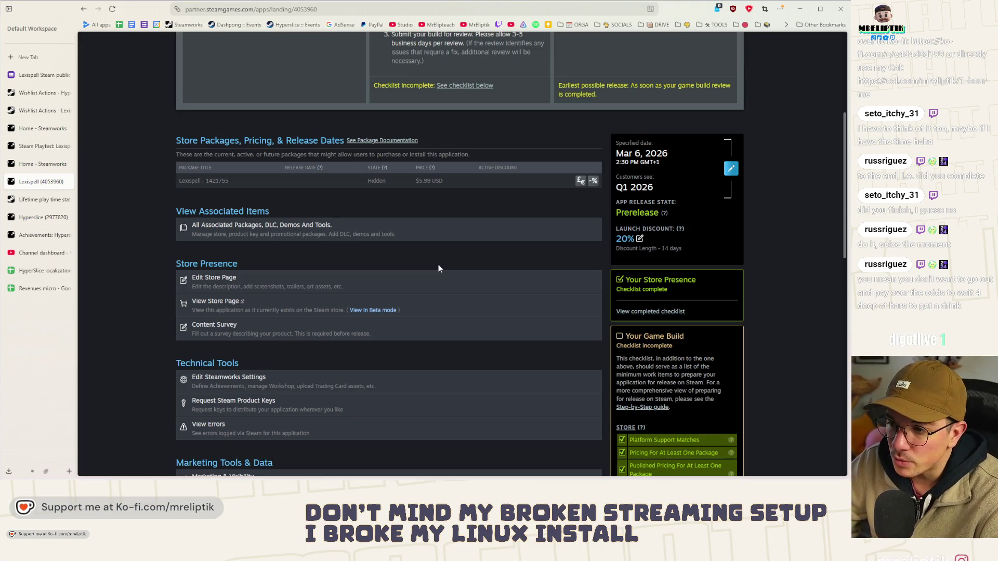
pyautogui.scroll(-5, 439, 265)
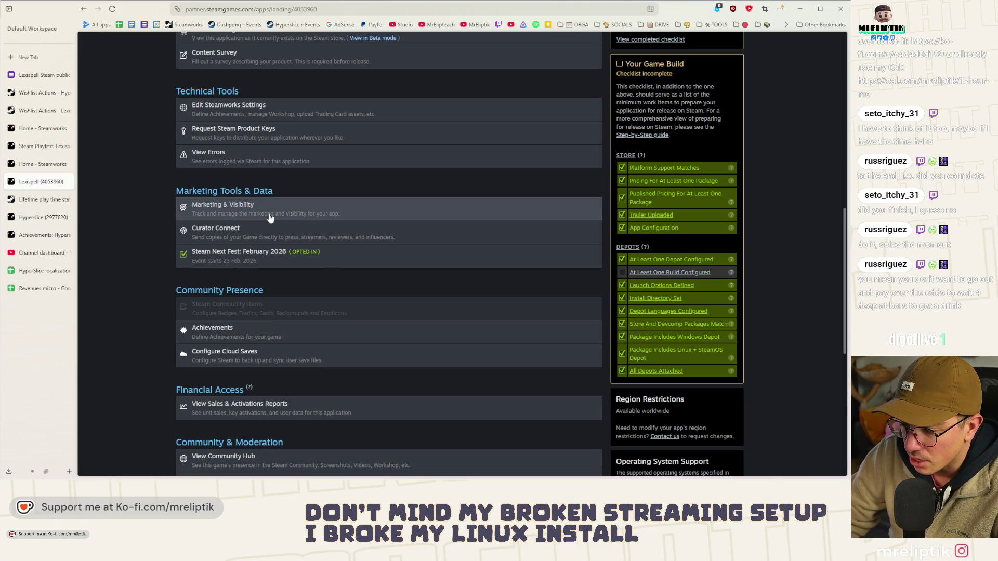
pyautogui.scroll(-4, 270, 271)
pyautogui.middleClick(250, 327)
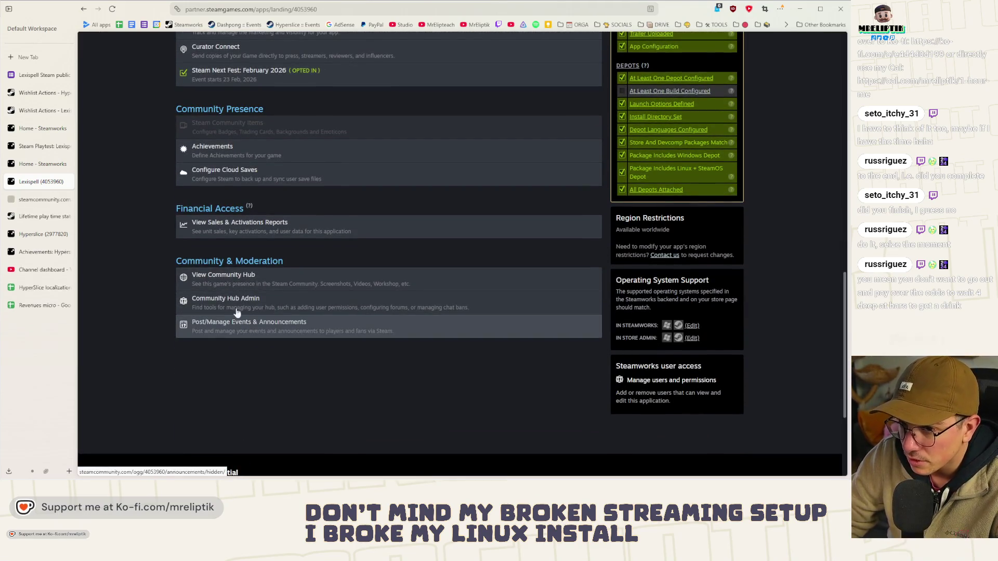
pyautogui.hotkey('ctrl', 'Tab')
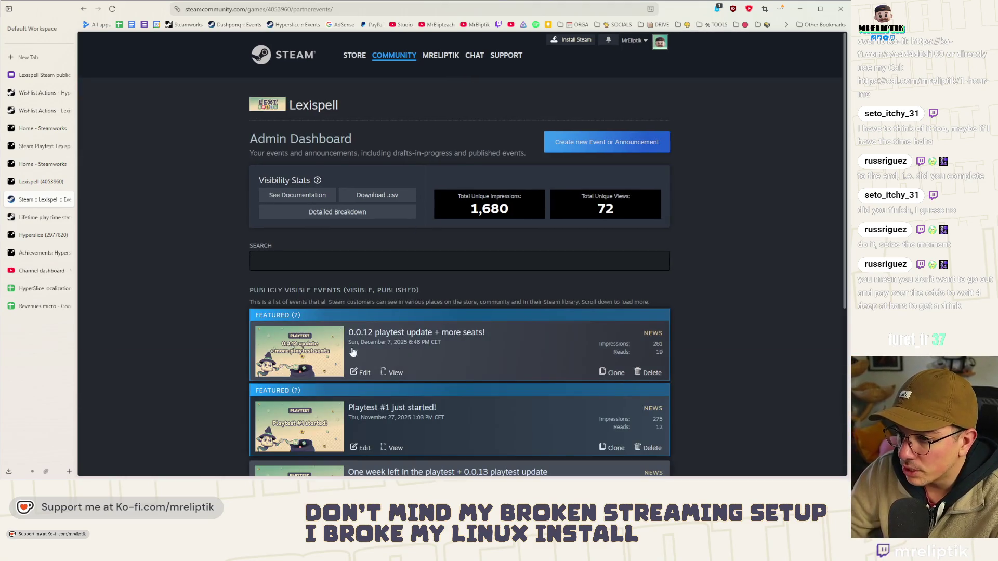
# Step: Open the 'One week left in the playtest + 0.0.13 playtest update' event's editor in a new tab and clone the event
pyautogui.scroll(-2, 353, 353)
pyautogui.scroll(-1, 396, 274)
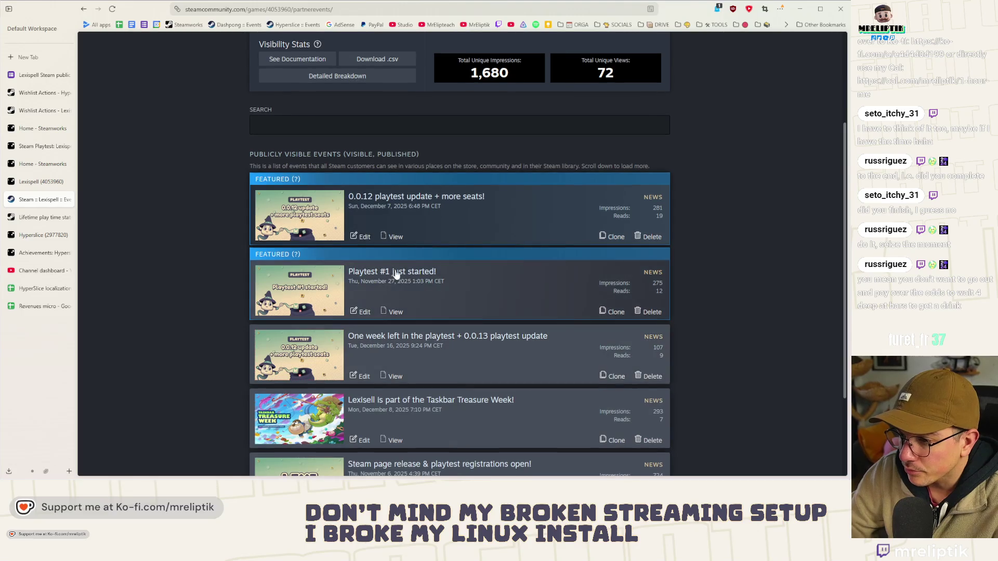
pyautogui.scroll(2, 591, 310)
pyautogui.scroll(-2, 588, 312)
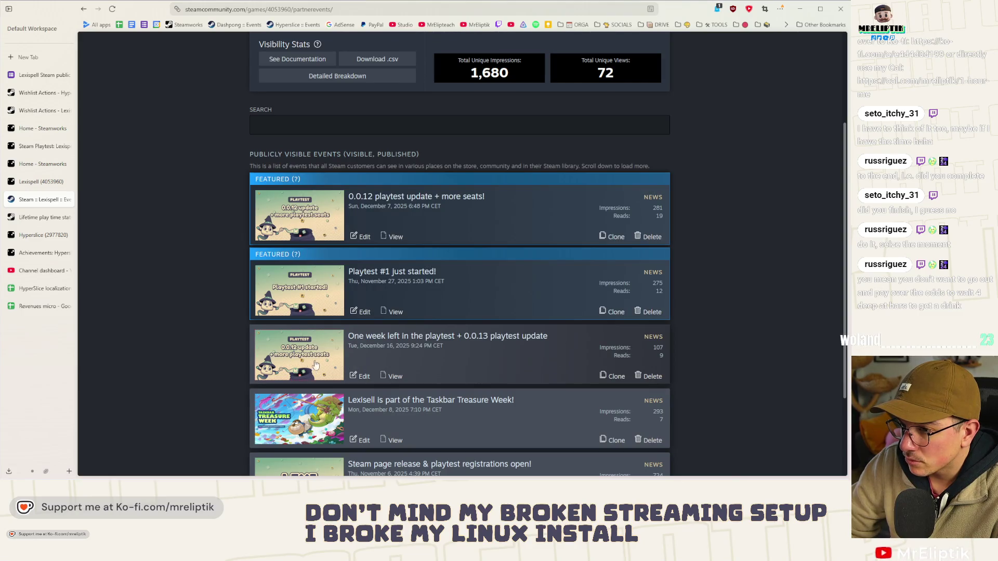
pyautogui.middleClick(398, 334)
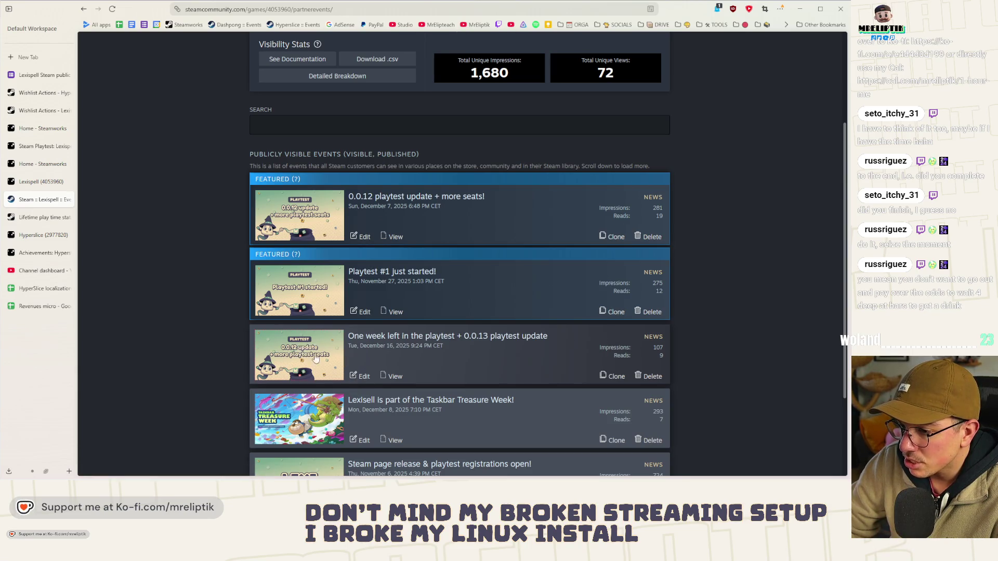
pyautogui.middleClick(362, 376)
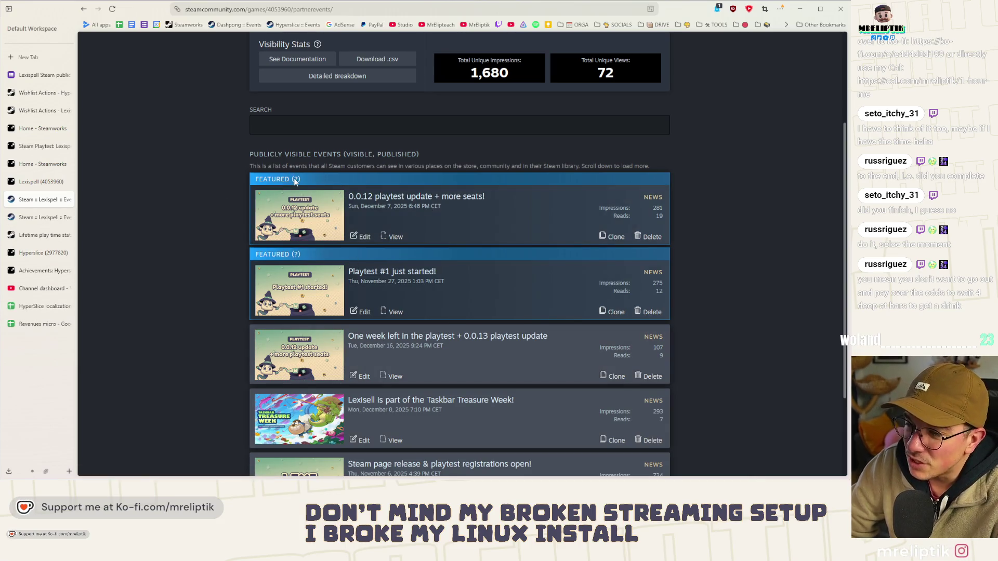
pyautogui.moveTo(292, 181)
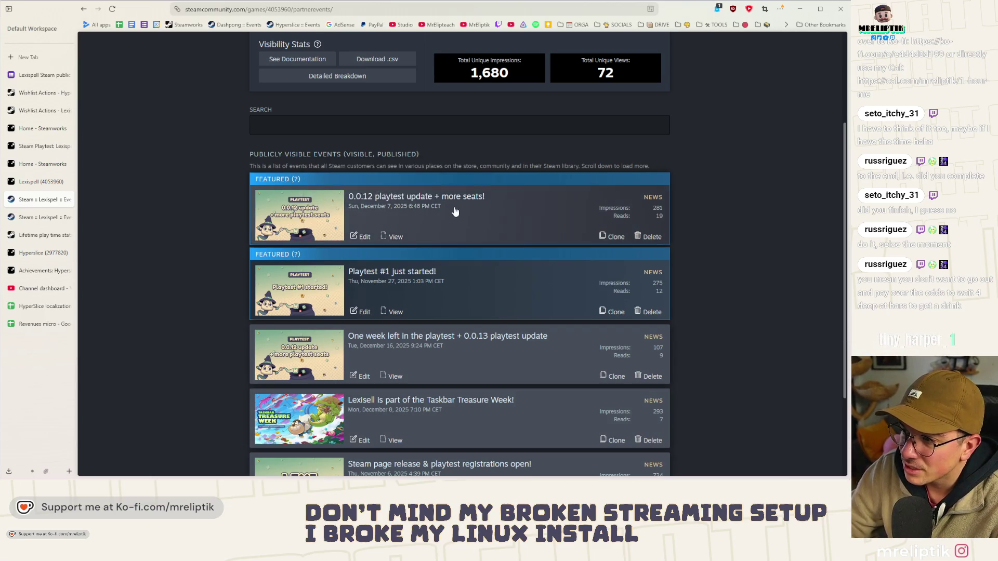
pyautogui.click(603, 376)
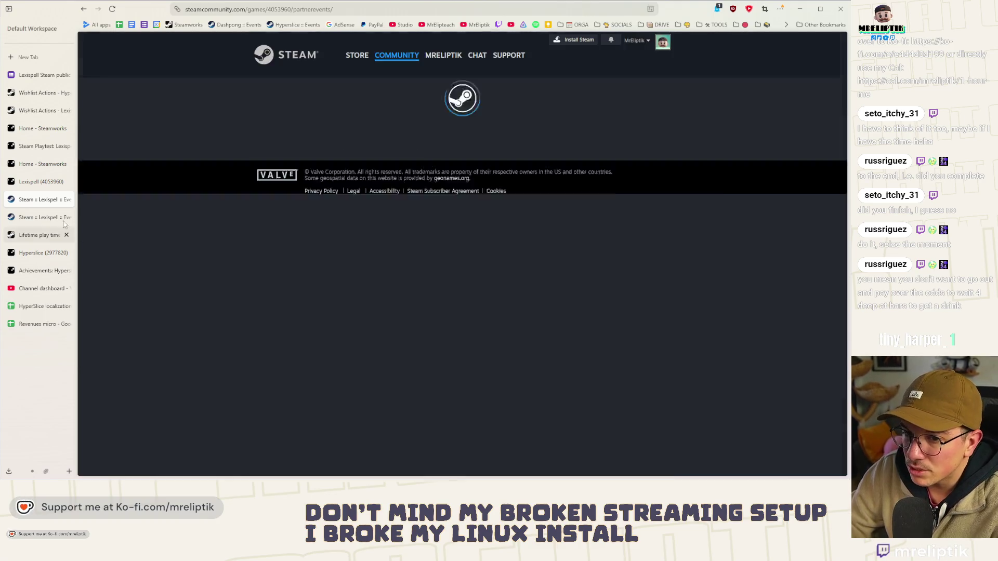
pyautogui.click(33, 217)
# Step: In the original event's Artwork, pick the 1 WEEK LEFT update banner from previously uploaded images
pyautogui.scroll(-4, 392, 205)
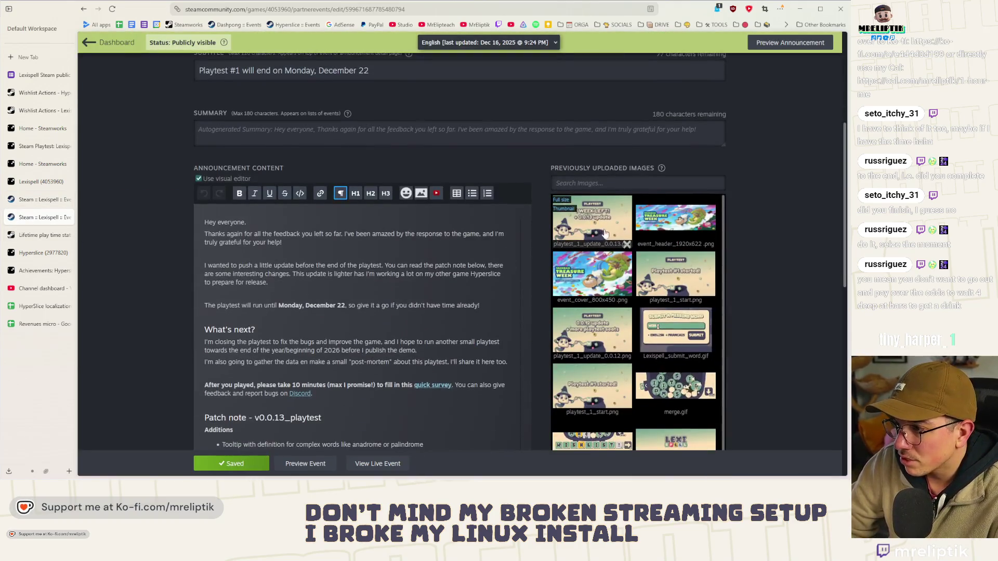
pyautogui.scroll(5, 391, 205)
pyautogui.click(329, 166)
pyautogui.scroll(-5, 361, 248)
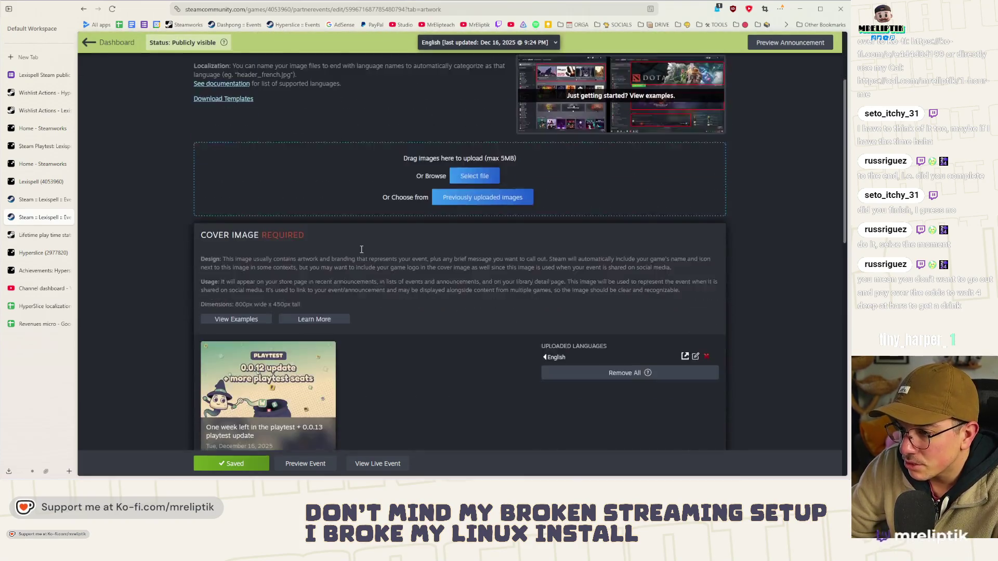
pyautogui.scroll(4, 389, 237)
pyautogui.click(483, 225)
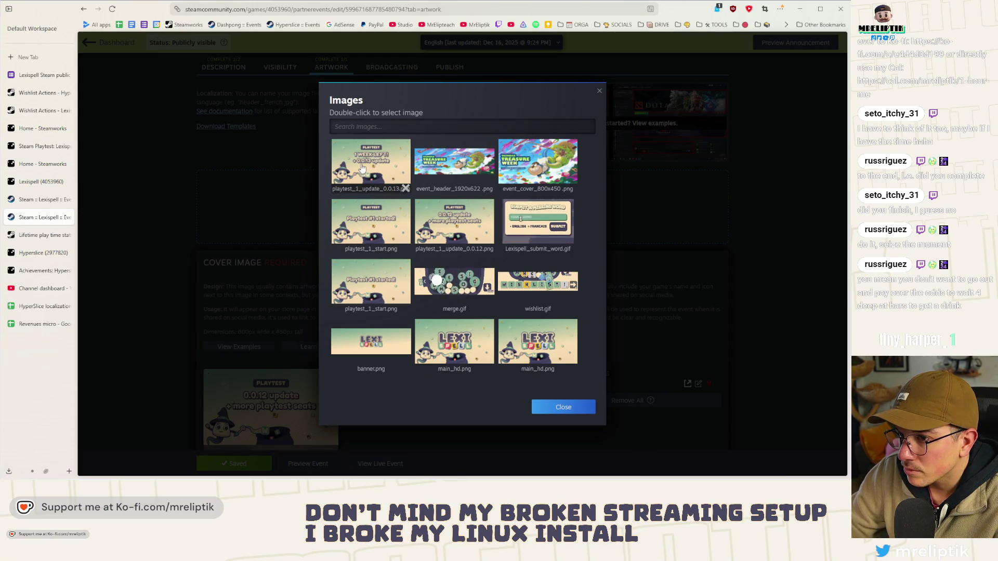
pyautogui.doubleClick(393, 240)
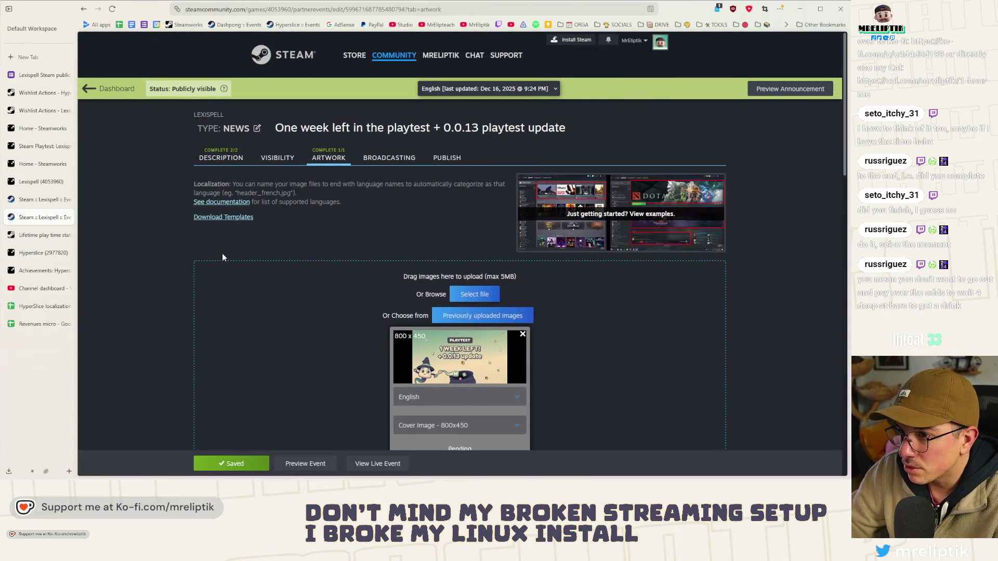
# Step: Upload the banner as the 800x450 cover image and save the event
pyautogui.scroll(-5, 443, 139)
pyautogui.scroll(2, 442, 140)
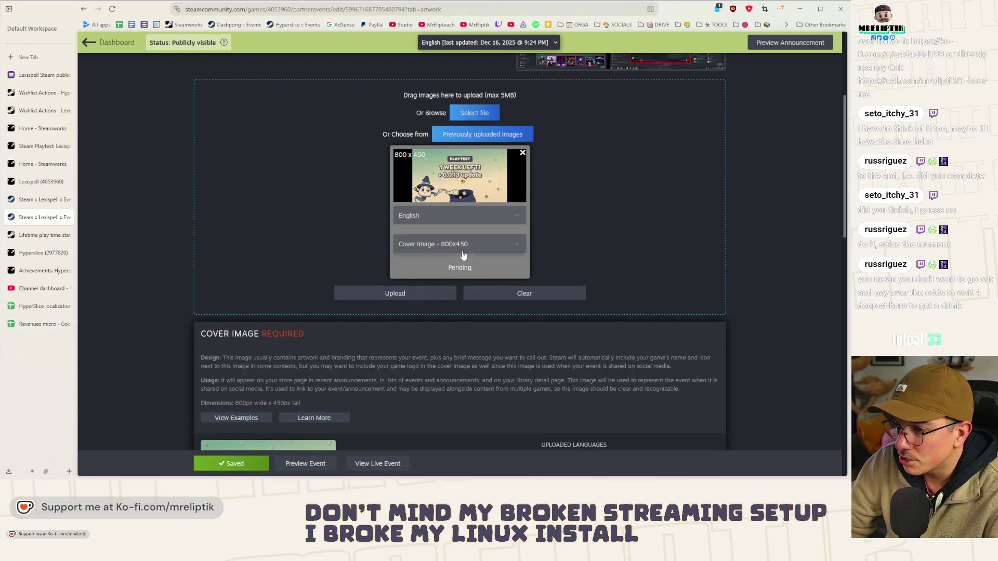
pyautogui.click(463, 255)
pyautogui.click(461, 225)
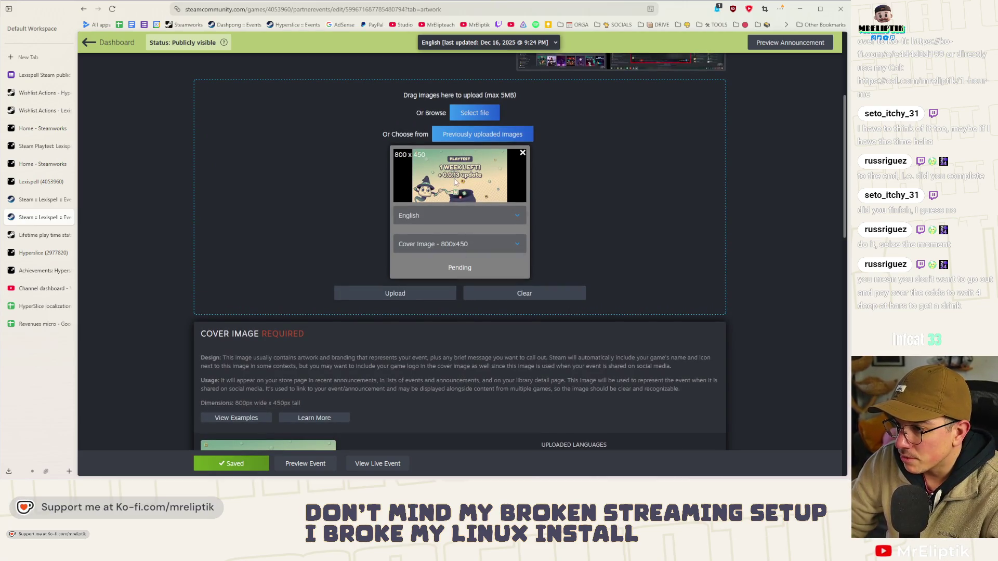
pyautogui.click(409, 289)
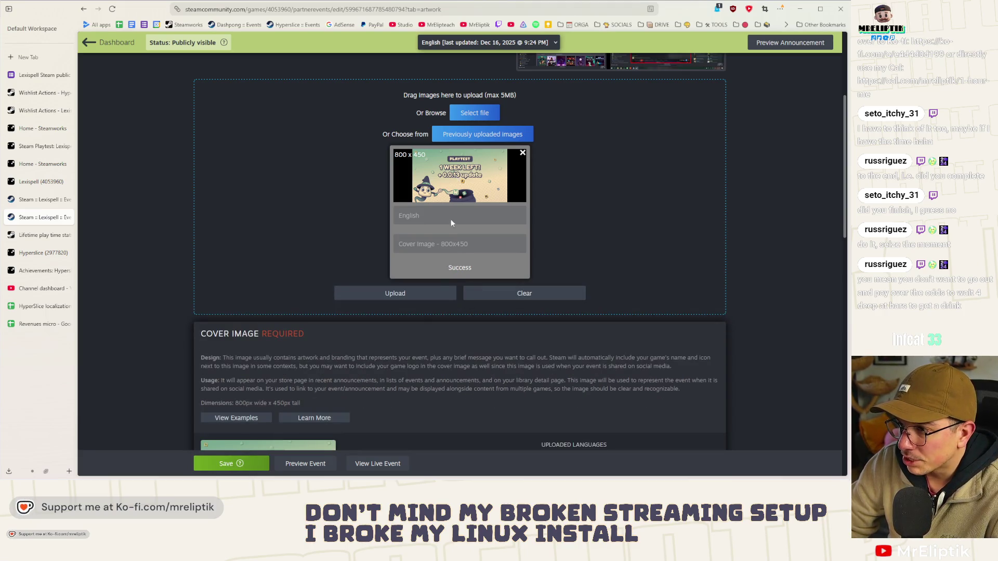
pyautogui.scroll(-7, 442, 195)
pyautogui.scroll(3, 397, 238)
pyautogui.scroll(5, 381, 269)
pyautogui.click(231, 463)
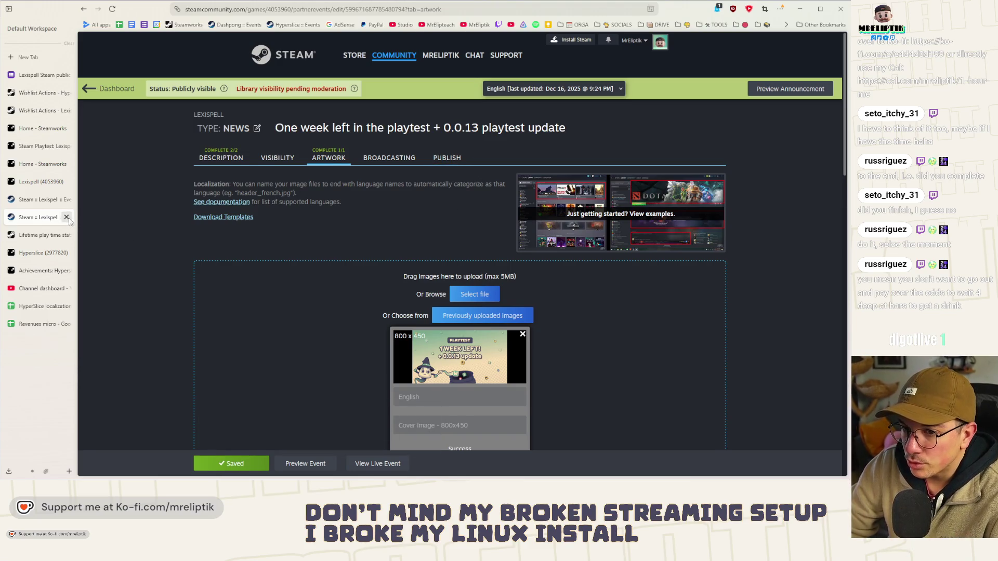
# Step: Close the original event's editor tab and stay in the draft editor without losing changes
pyautogui.click(67, 217)
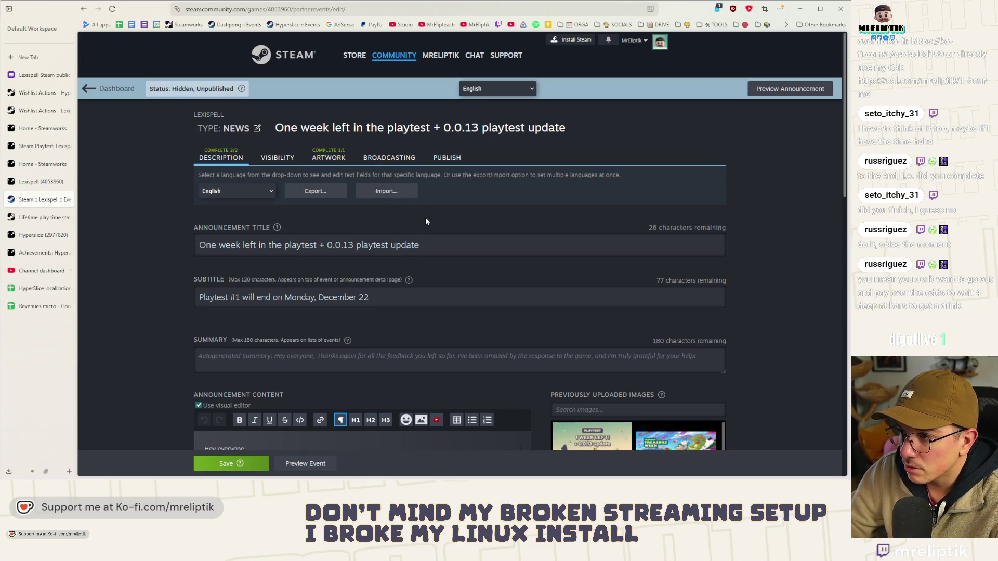
pyautogui.scroll(-4, 432, 223)
pyautogui.scroll(4, 433, 231)
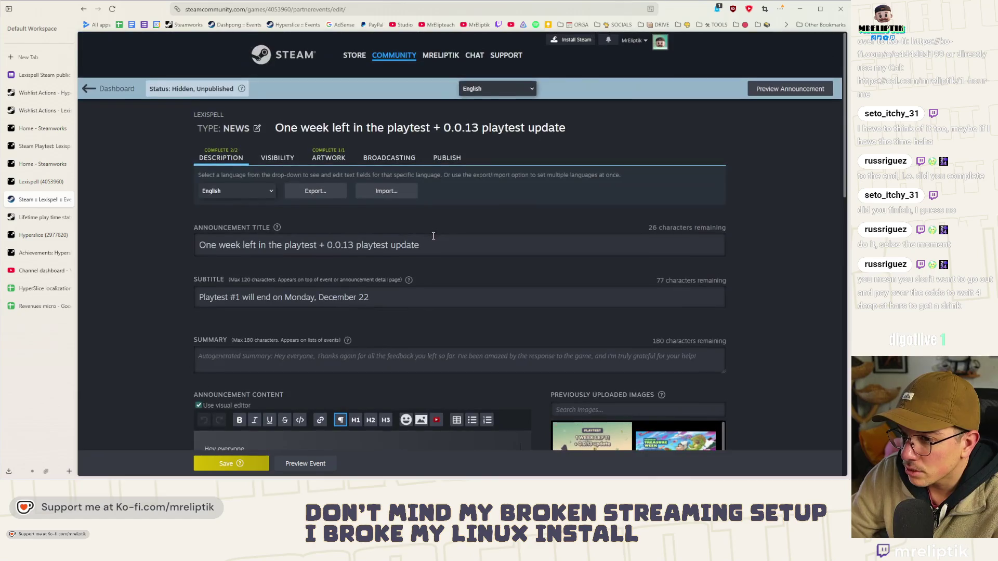
pyautogui.click(90, 91)
pyautogui.click(518, 270)
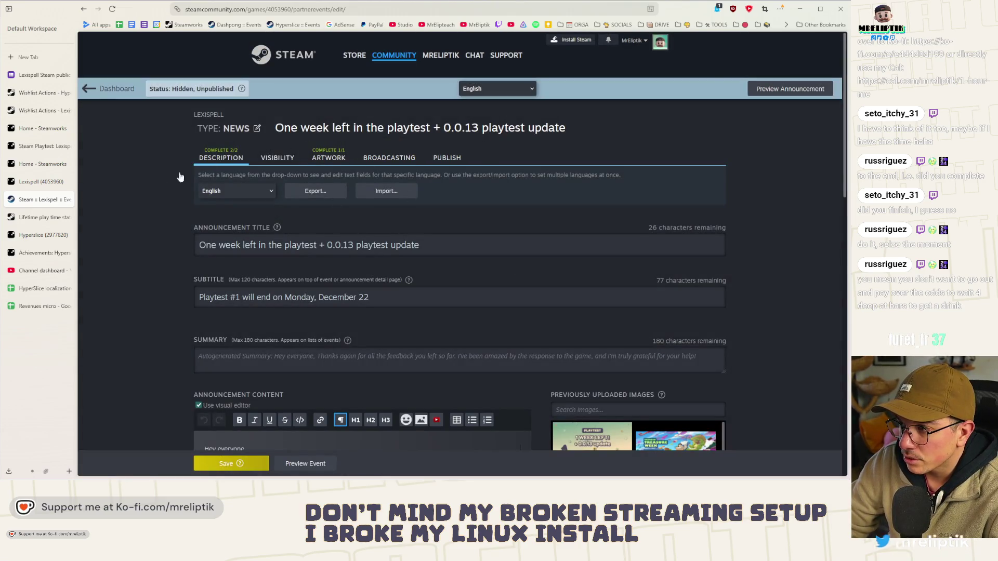
# Step: Open the Lexispell events and announcements management page from the landing tab and browse the event list
pyautogui.click(41, 181)
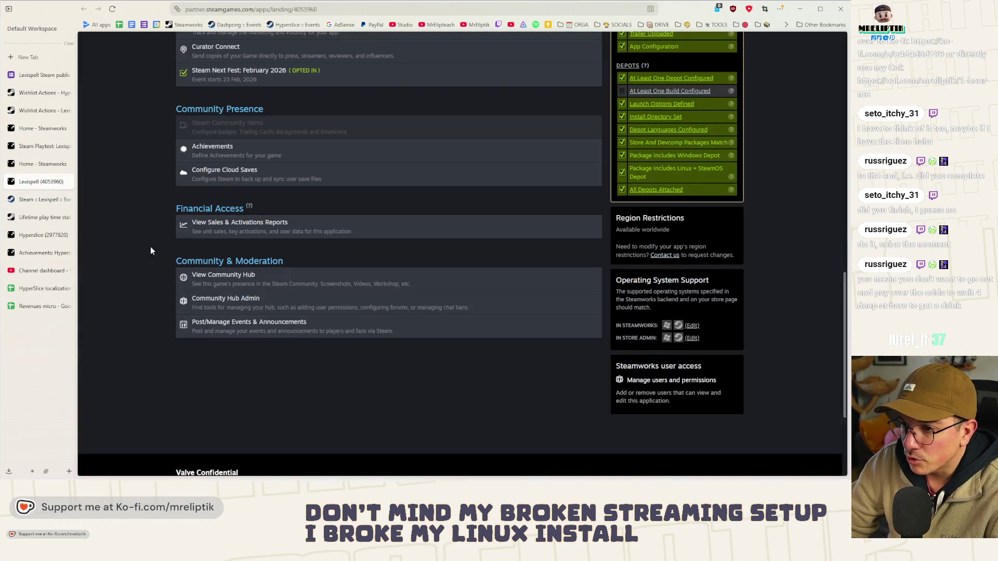
pyautogui.click(242, 326)
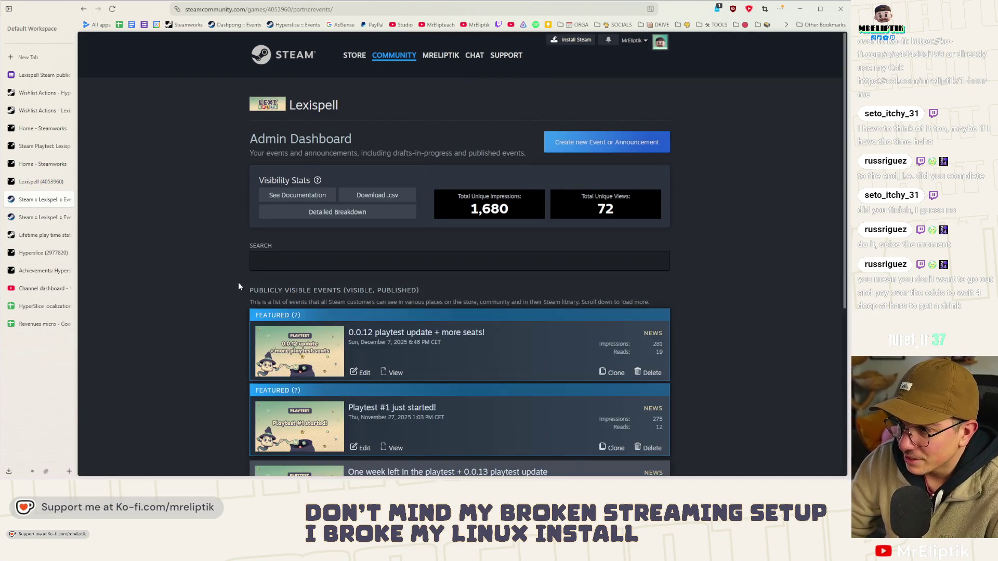
pyautogui.scroll(-3, 239, 286)
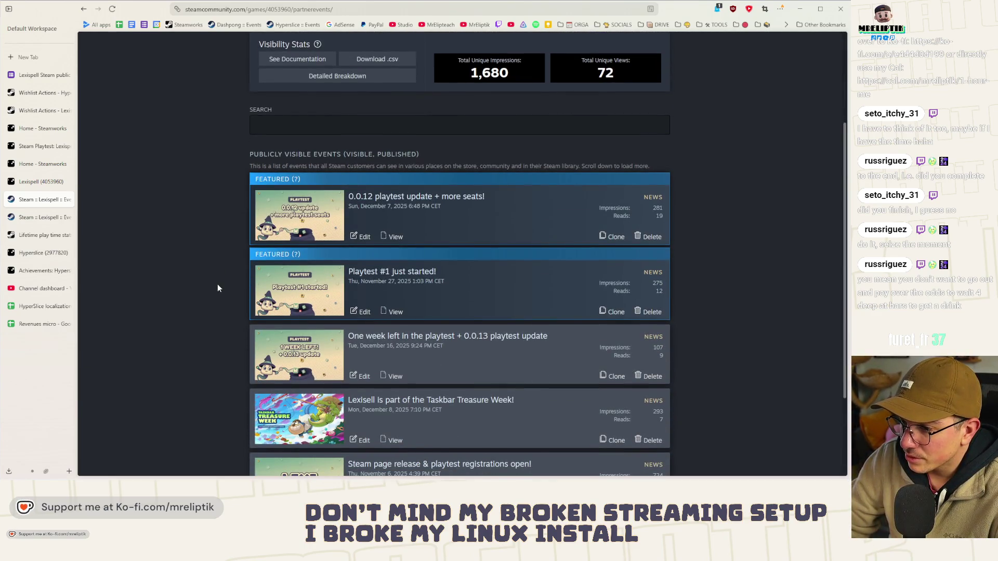
pyautogui.scroll(-2, 250, 299)
pyautogui.scroll(5, 322, 242)
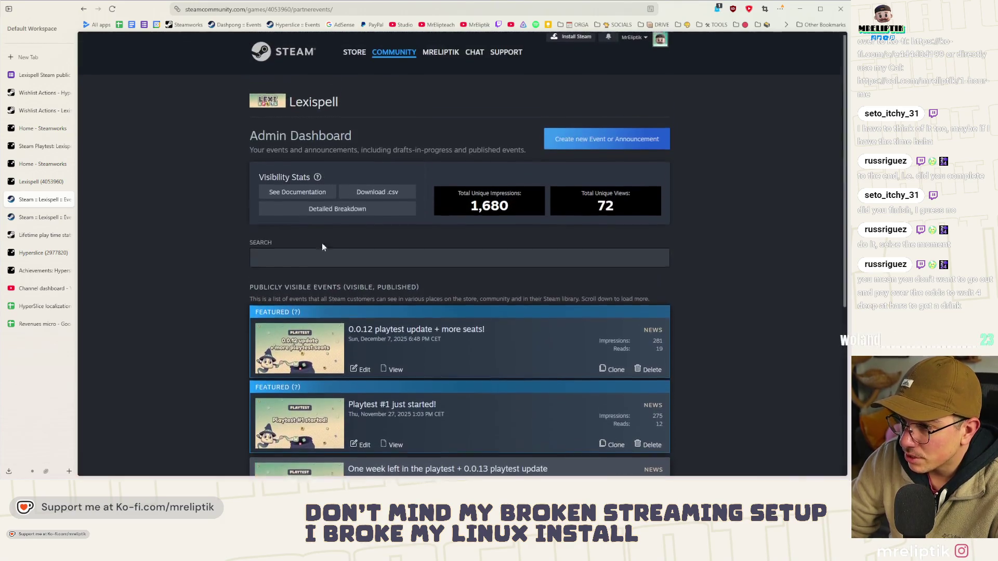
pyautogui.scroll(-6, 452, 241)
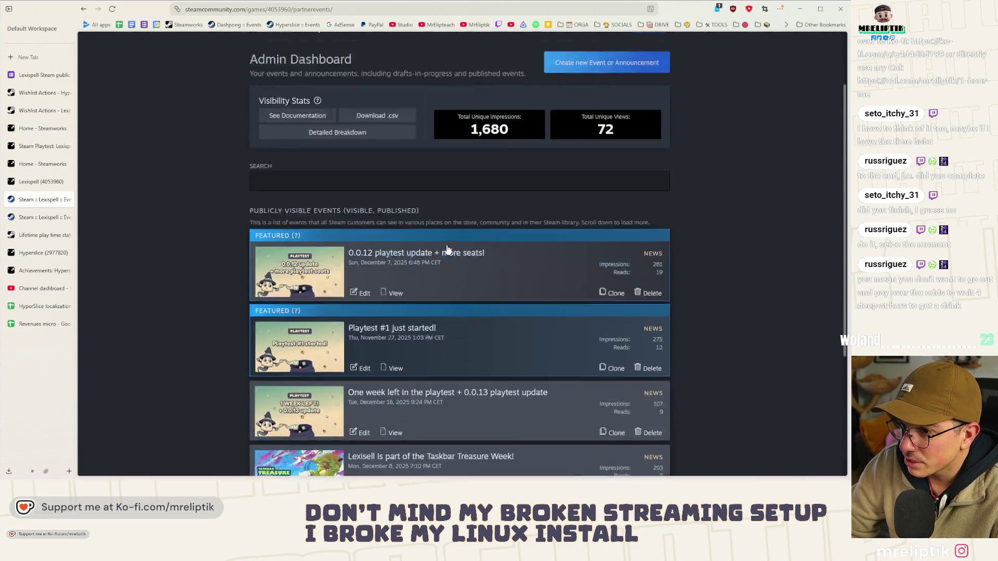
pyautogui.scroll(6, 446, 244)
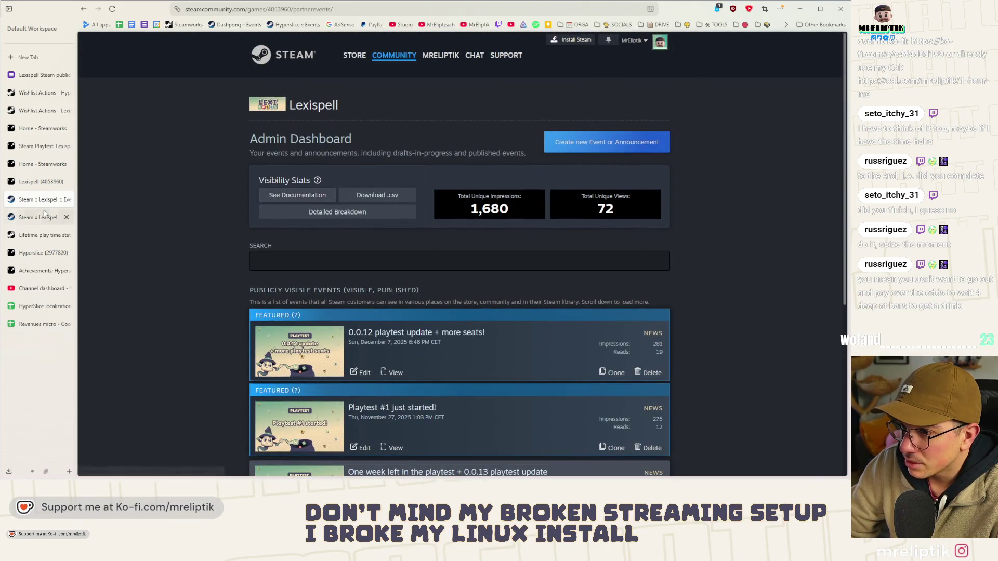
# Step: In the draft event's editor, check its Publish status, then select the existing title on Description
pyautogui.click(37, 181)
pyautogui.click(27, 221)
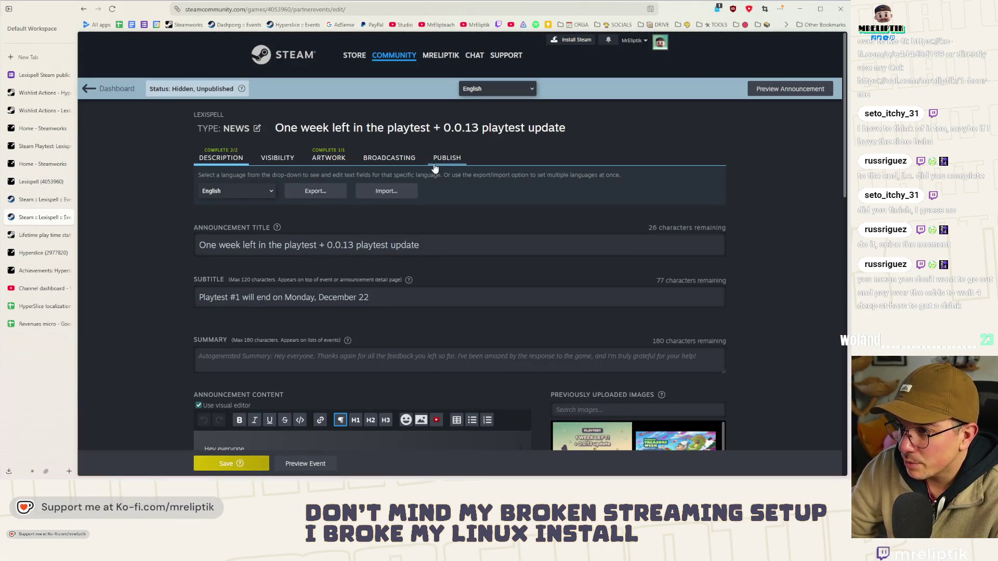
pyautogui.click(434, 167)
pyautogui.click(221, 159)
pyautogui.click(419, 247)
# Step: Retype the event title as 'Playtest #1 is now closed'
pyautogui.moveTo(437, 246); pyautogui.dragTo(180, 243)
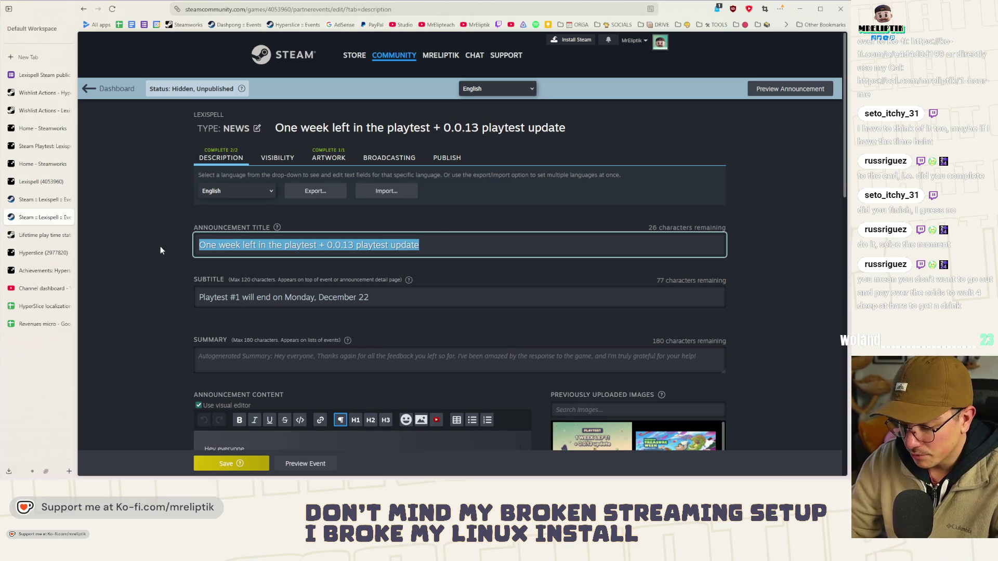
pyautogui.write('PLayterst')
pyautogui.press('BackSpace')
pyautogui.write('st #1 is now')
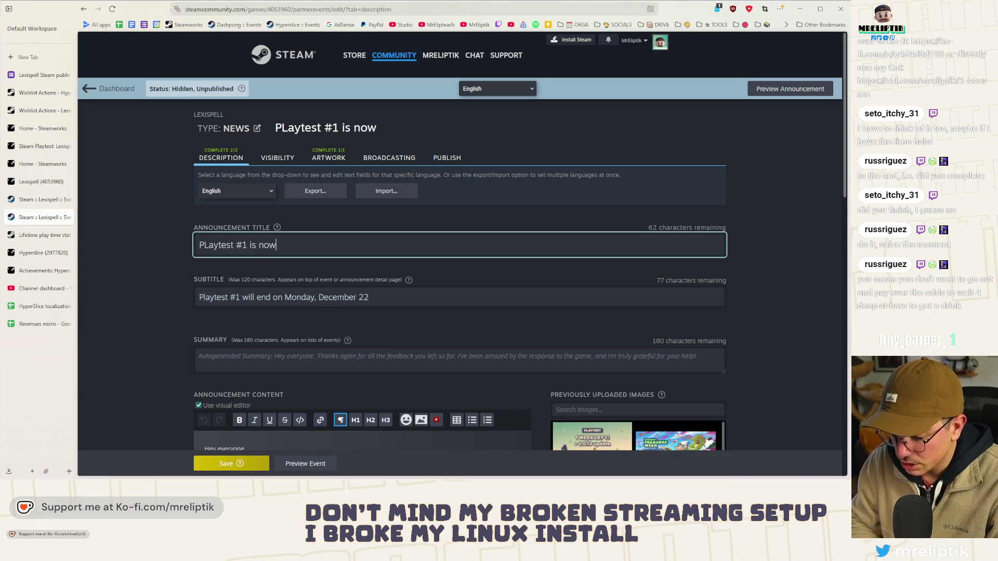
pyautogui.write(' clsoe')
pyautogui.press('BackSpace')
pyautogui.press('BackSpace')
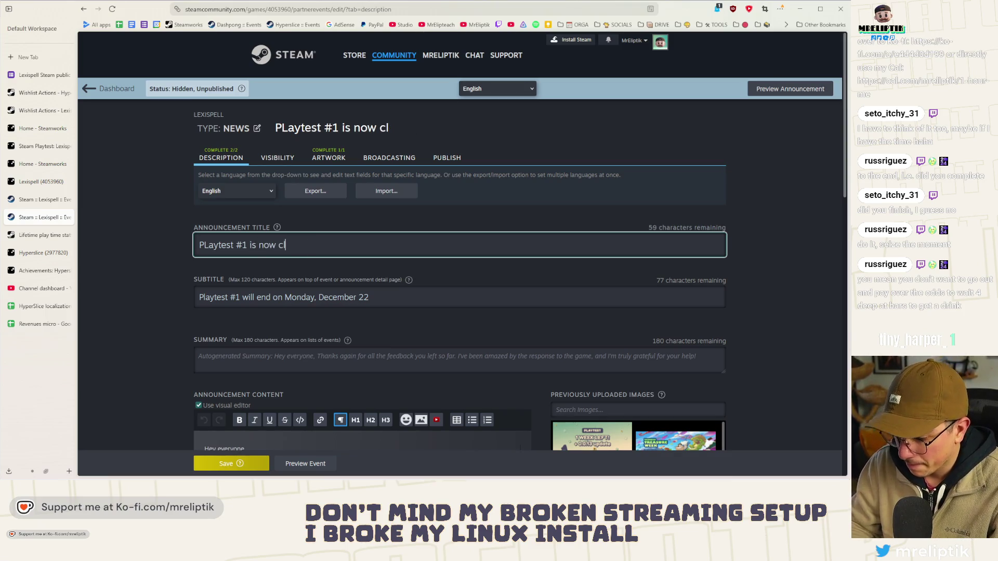
# Step: Select the old subtitle and start replacing it, closing an accidentally opened add-ons page
pyautogui.click(380, 299)
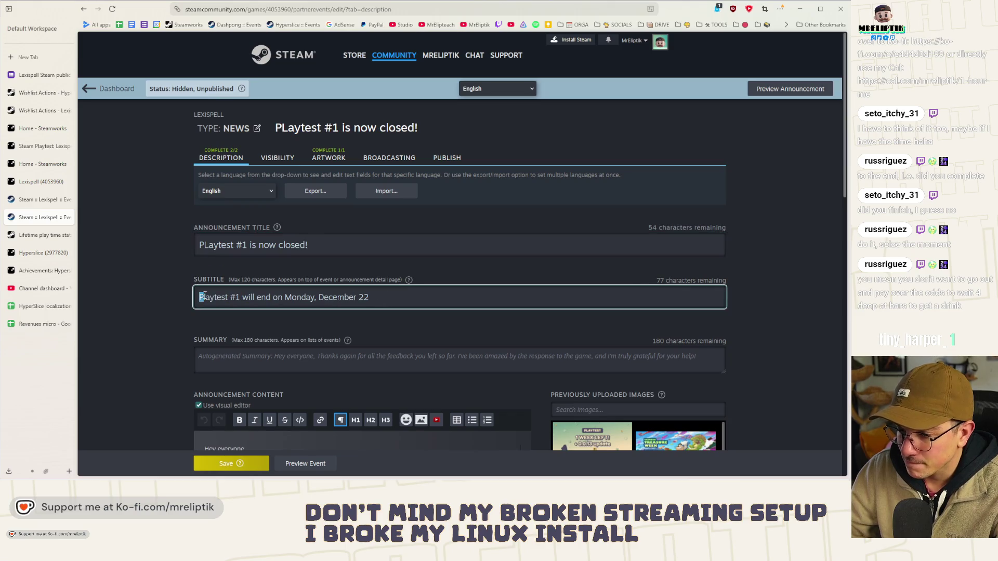
pyautogui.hotkey('ctrl', 'shift', 'a')
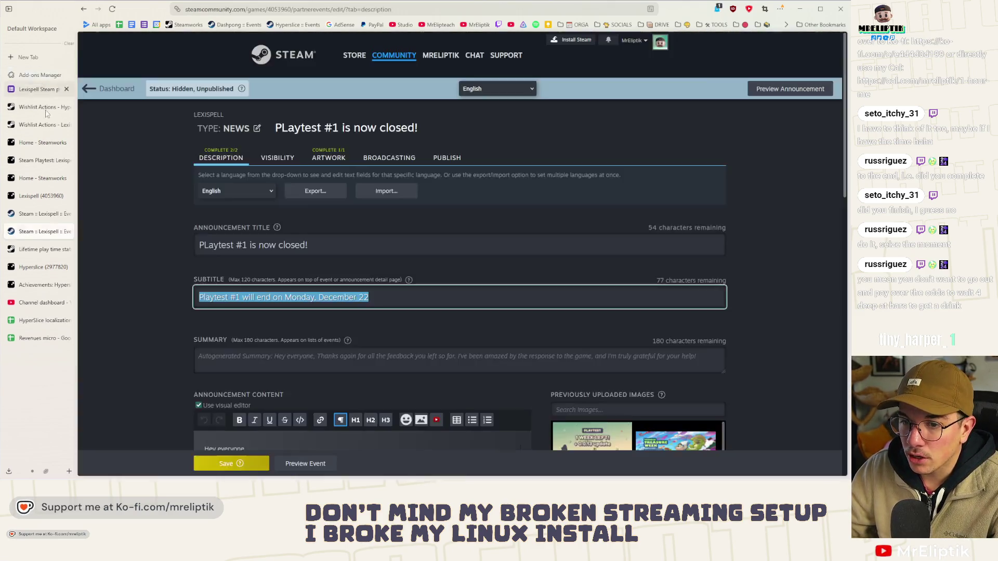
pyautogui.hotkey('ctrl', 'w')
pyautogui.tripleClick(310, 304)
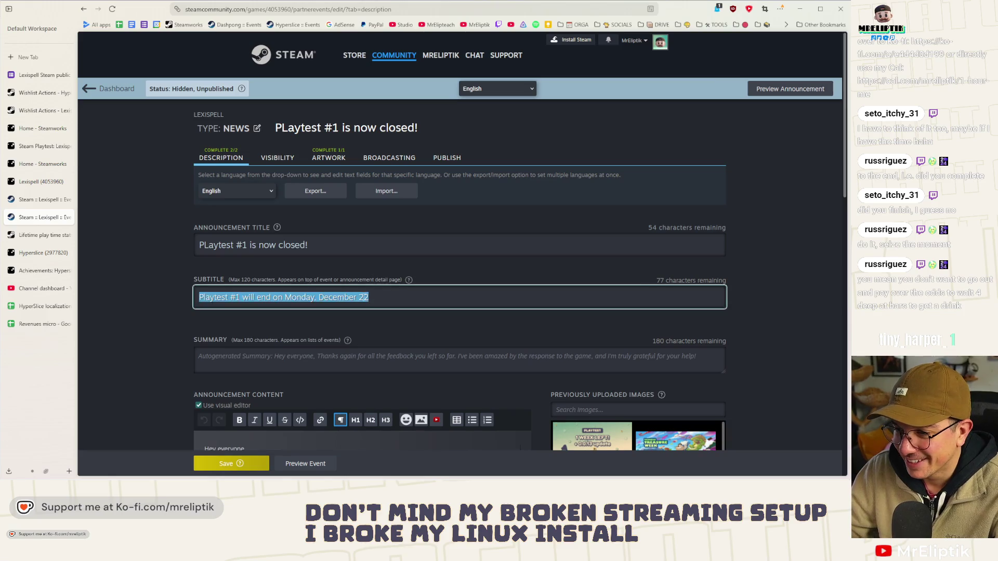
pyautogui.write('T')
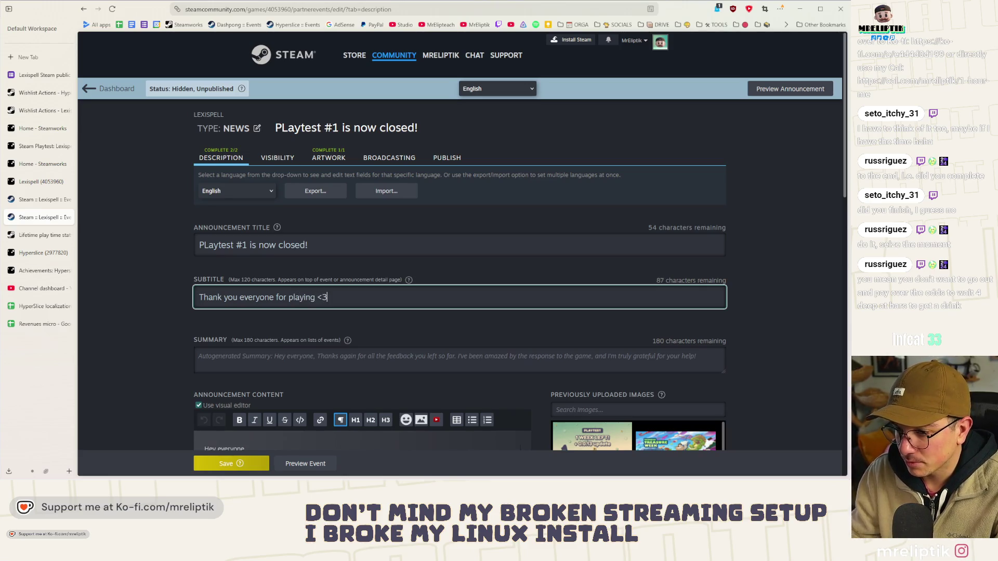
# Step: Delete the old intro and What's next paragraphs, restoring the survey paragraph after an accidental deletion
pyautogui.scroll(-5, 250, 291)
pyautogui.click(249, 291)
pyautogui.moveTo(488, 305)
pyautogui.mouseDown()
pyautogui.moveTo(292, 273)
pyautogui.moveTo(193, 237)
pyautogui.mouseUp()
pyautogui.press('BackSpace')
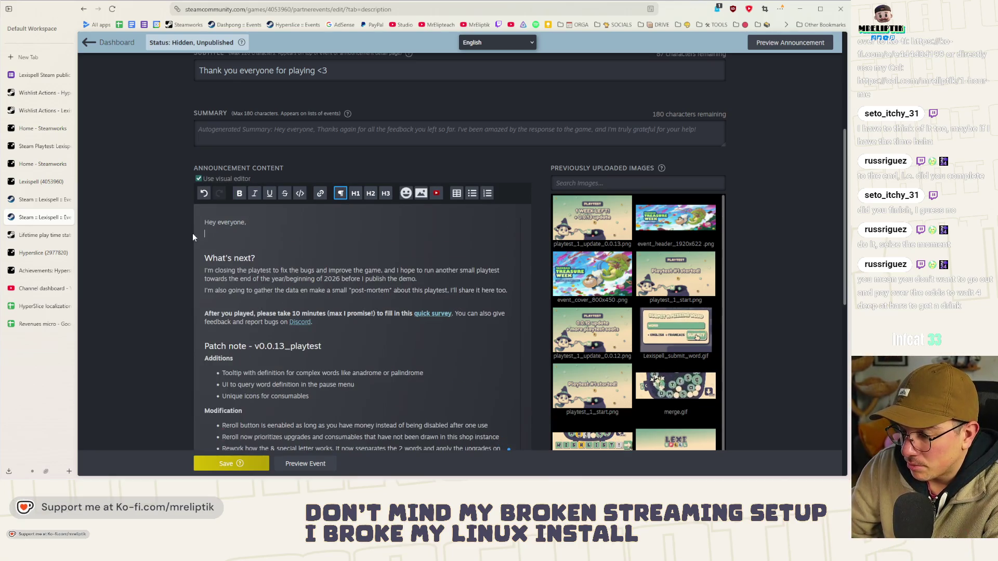
pyautogui.scroll(-2, 509, 222)
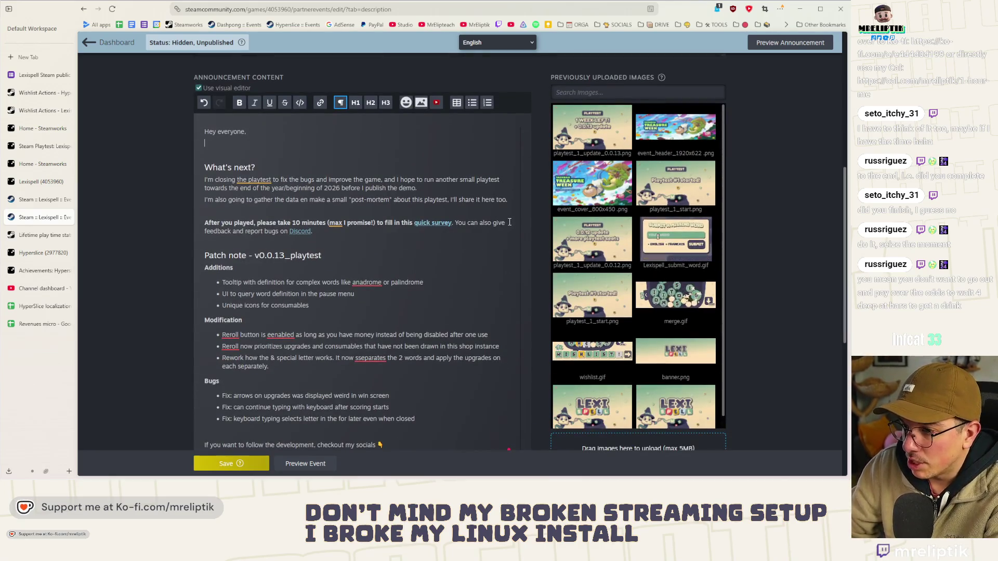
pyautogui.moveTo(510, 200)
pyautogui.mouseDown()
pyautogui.moveTo(276, 200)
pyautogui.moveTo(193, 177)
pyautogui.mouseUp()
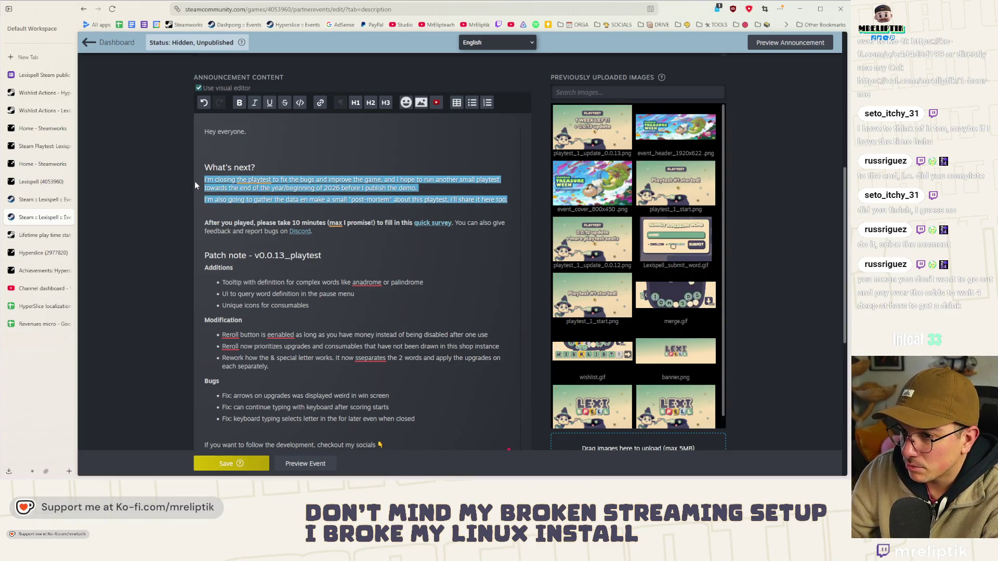
pyautogui.press('BackSpace')
pyautogui.moveTo(506, 211); pyautogui.dragTo(193, 198)
pyautogui.press('BackSpace')
pyautogui.click(222, 151)
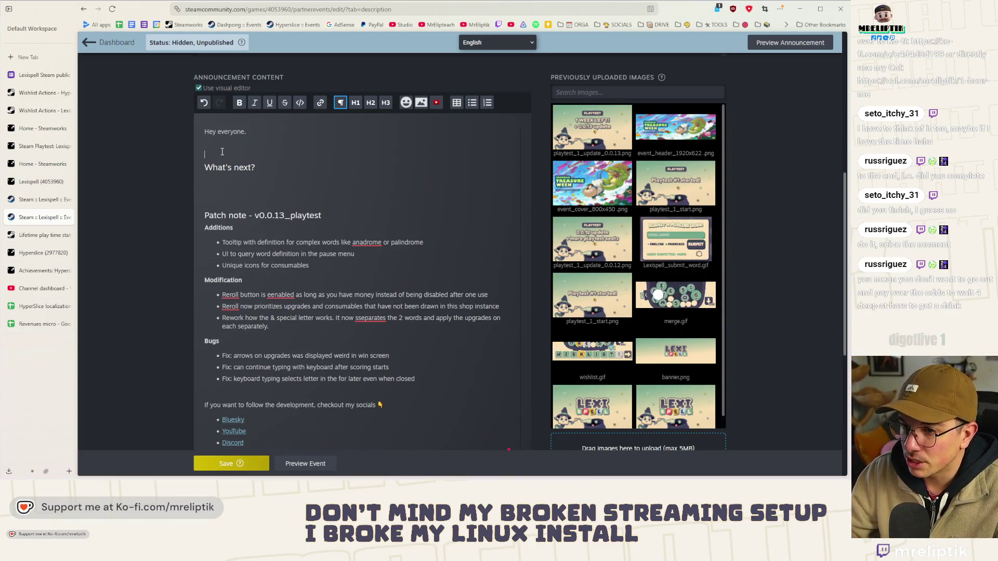
pyautogui.hotkey('ctrl', 'z')
# Step: Remove the patch-note lists, their heading, the Hyperslice promo card and the empty line above 'Cheers,'
pyautogui.scroll(-4, 330, 216)
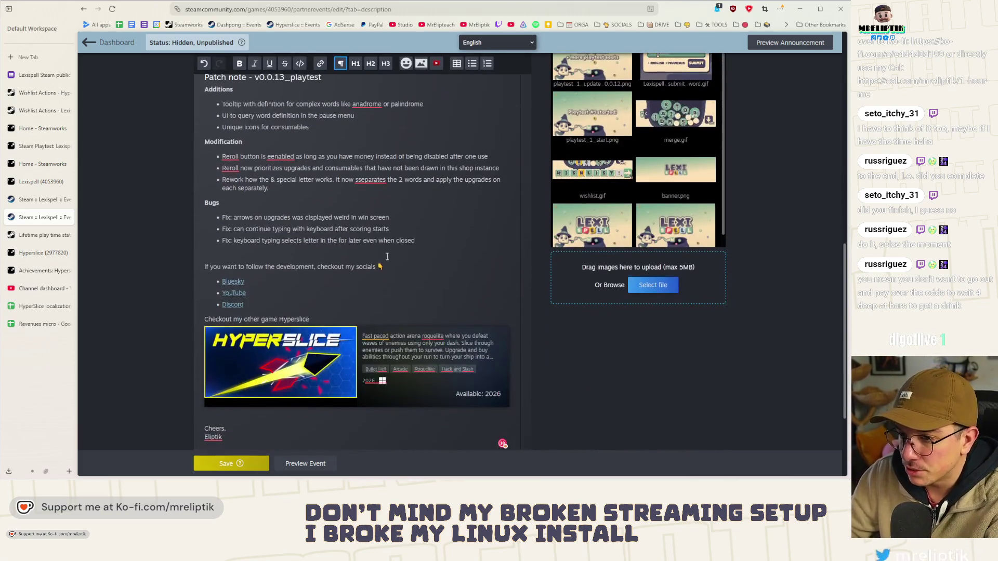
pyautogui.moveTo(330, 216); pyautogui.dragTo(168, 61)
pyautogui.press('BackSpace')
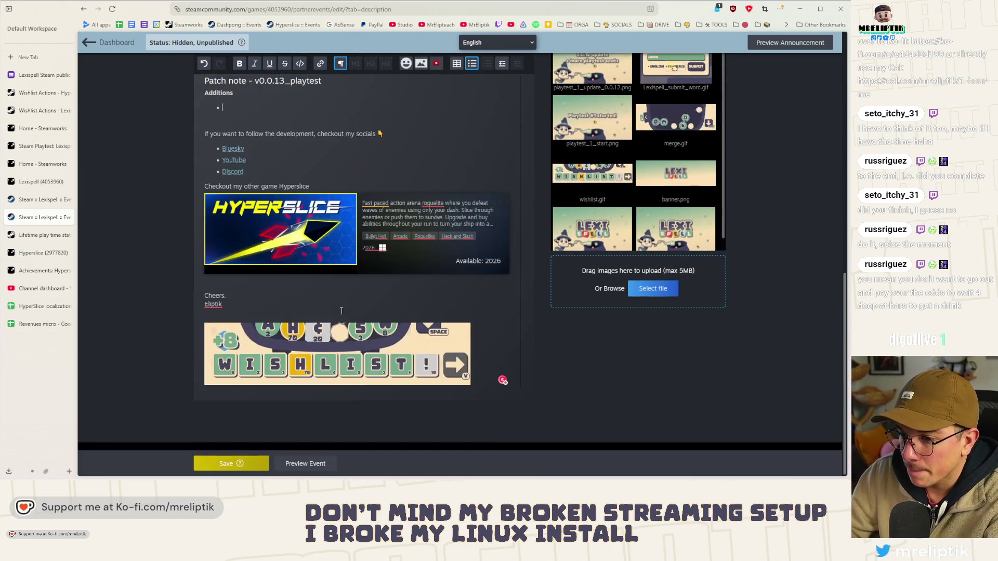
pyautogui.click(243, 283)
pyautogui.press('BackSpace')
pyautogui.hotkey('shift', 'Home')
pyautogui.press('BackSpace')
pyautogui.press('BackSpace')
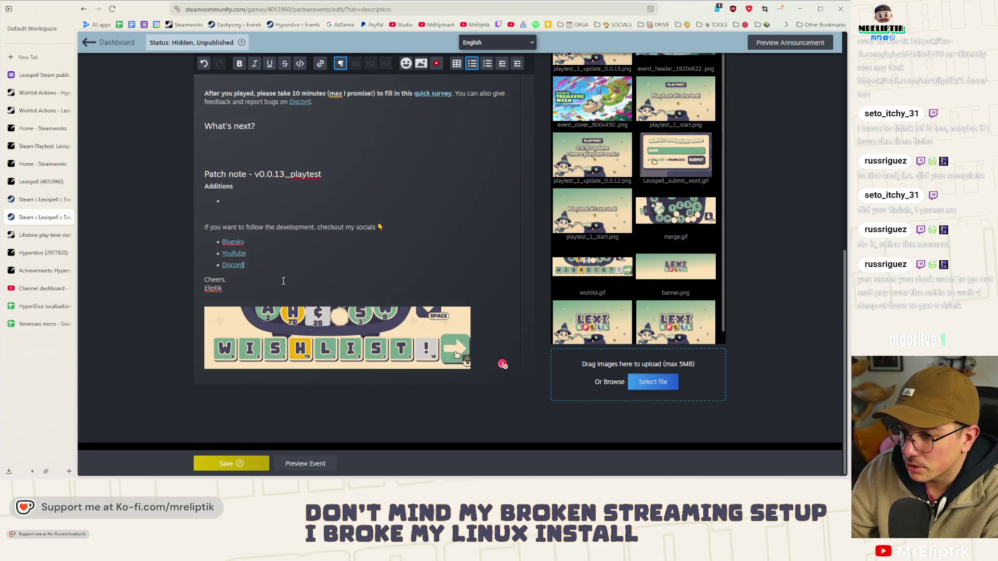
pyautogui.scroll(3, 259, 283)
pyautogui.hotkey('shift', 'Up')
pyautogui.hotkey('shift', 'Up')
pyautogui.hotkey('shift', 'Up')
pyautogui.press('BackSpace')
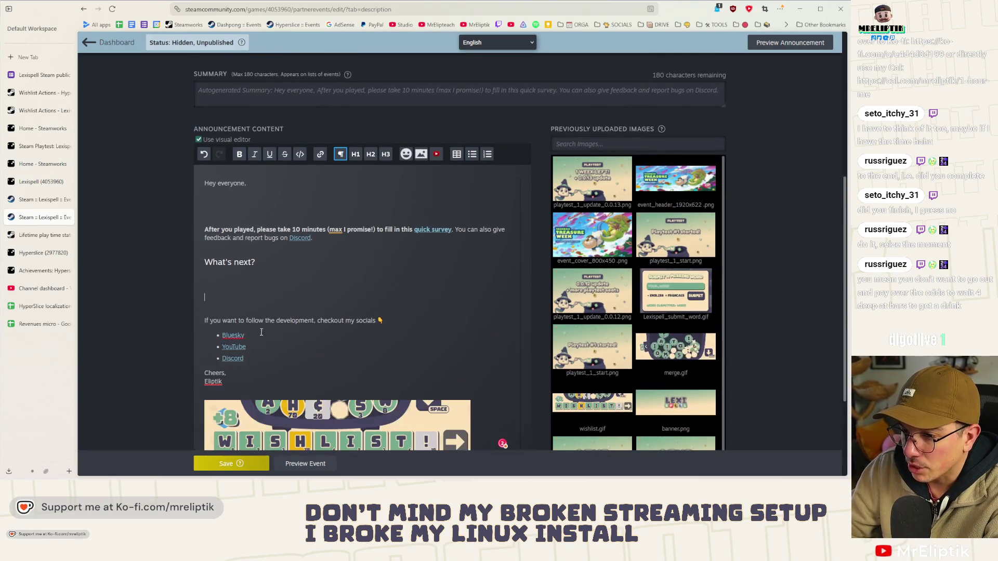
# Step: Write the opening paragraph thanking playtesters and noting feedback still to review, then begin rewriting the survey sentence
pyautogui.click(250, 193)
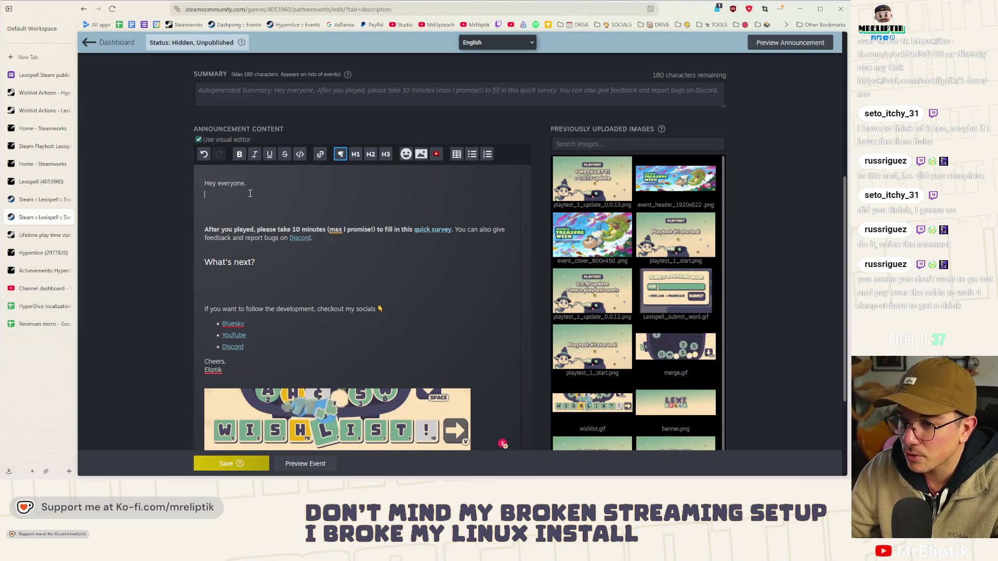
pyautogui.write('The fi')
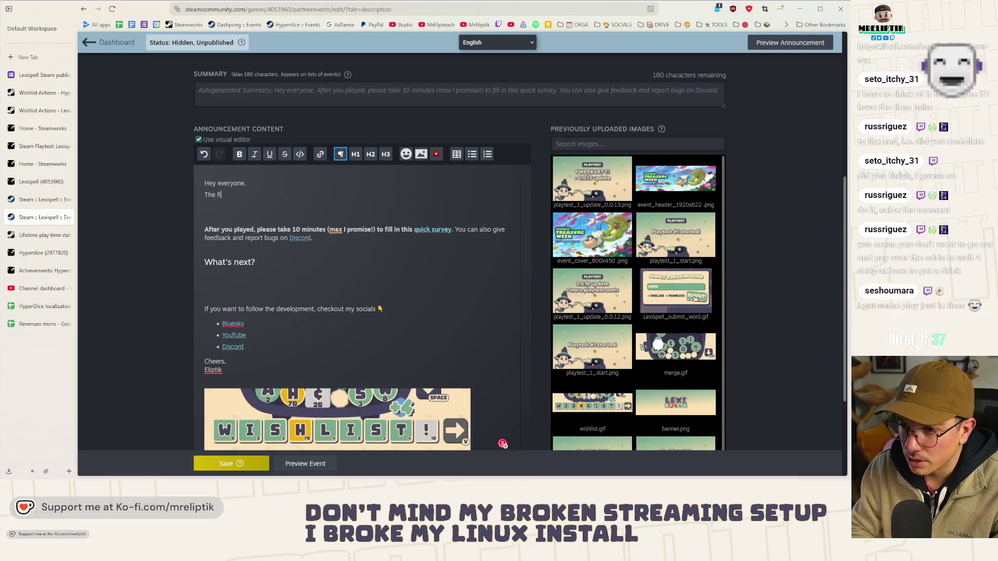
pyautogui.write('rst public pl')
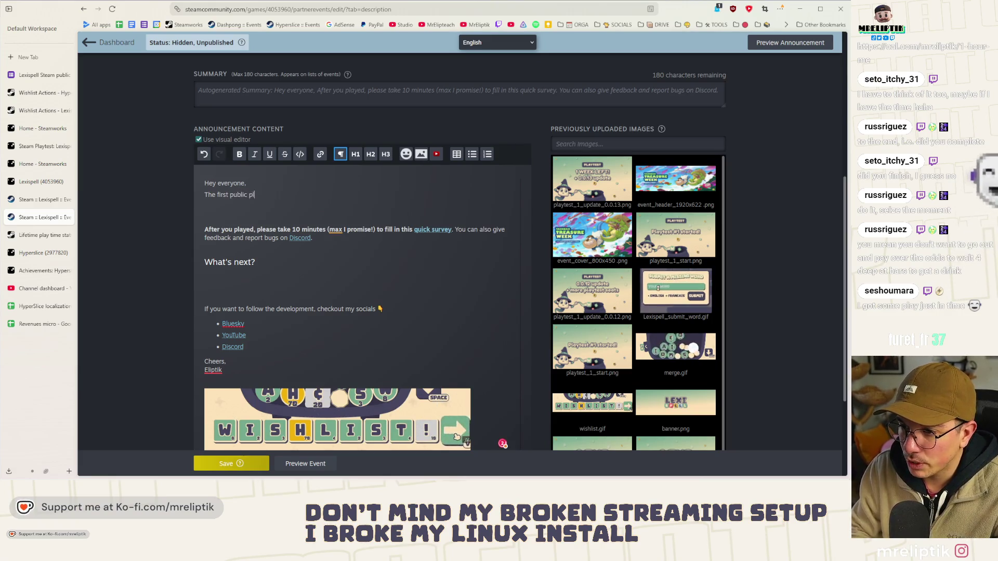
pyautogui.write('aytest is now closed')
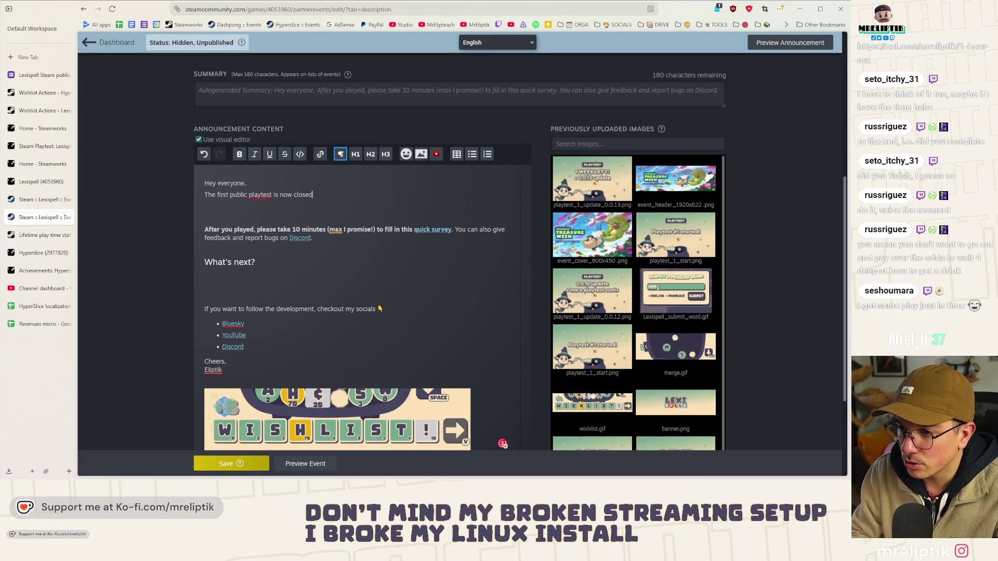
pyautogui.write(', and I want to ')
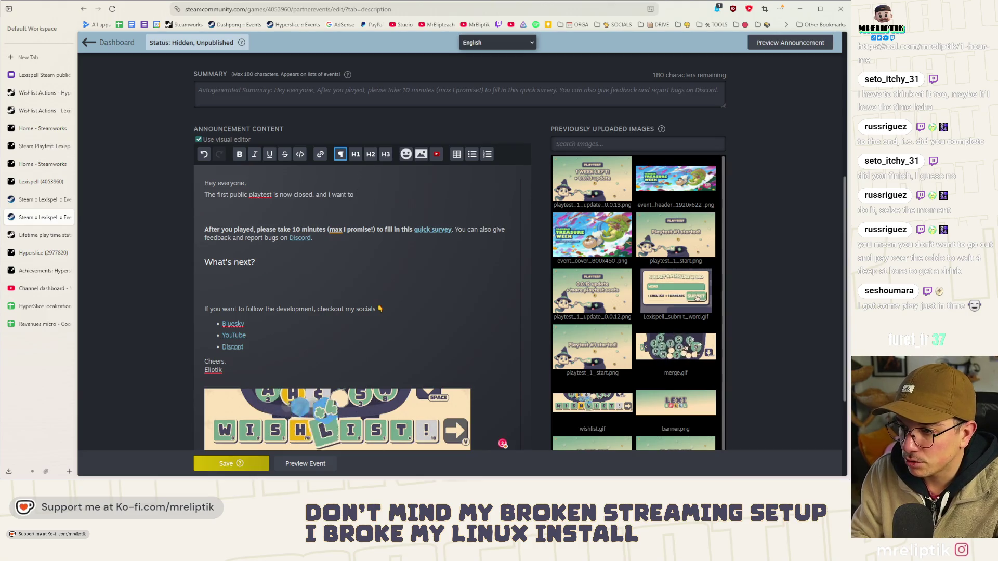
pyautogui.write('thank everyone ')
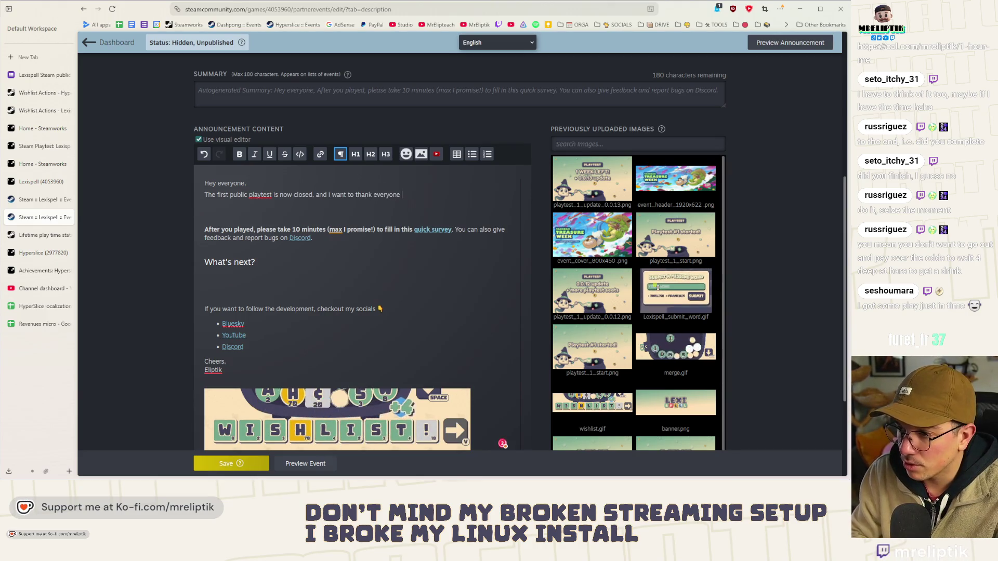
pyautogui.write('who played')
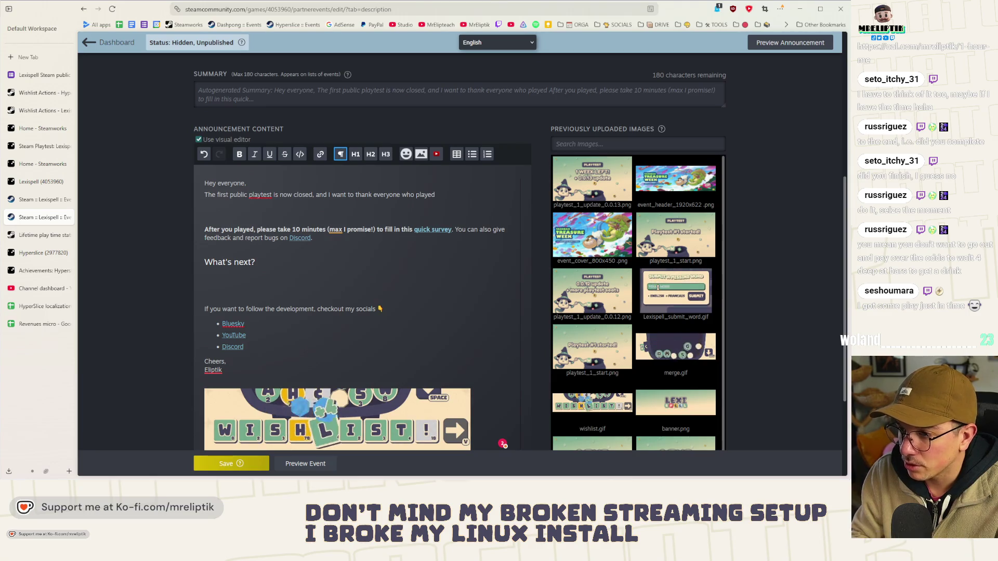
pyautogui.tripleClick(260, 191)
pyautogui.click(409, 194)
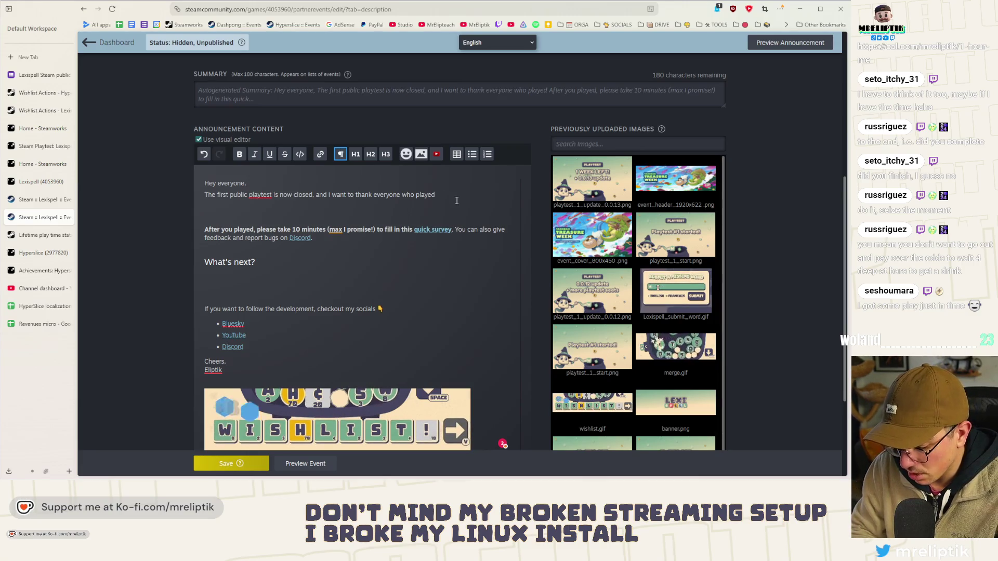
pyautogui.write(', it was ')
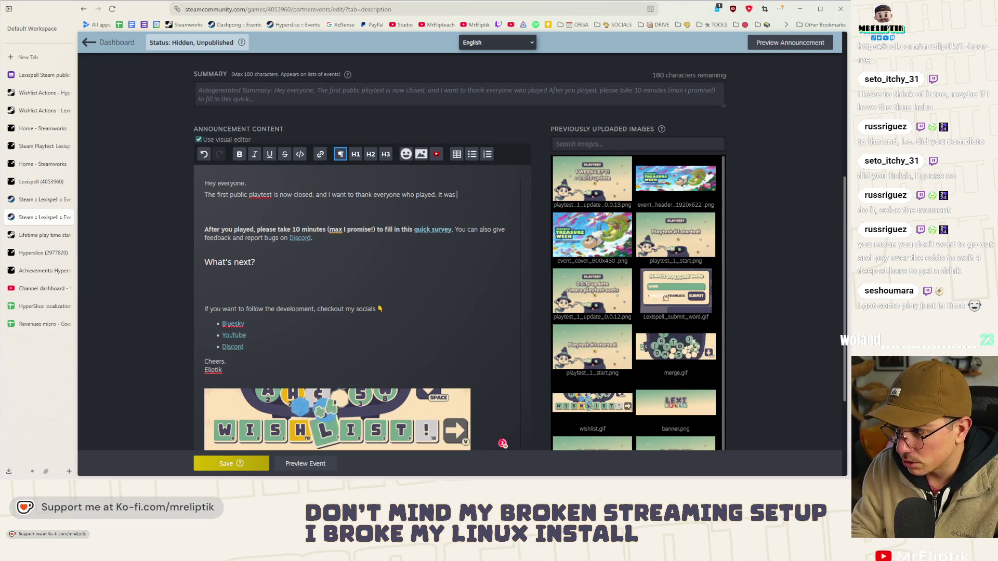
pyautogui.write('awesome! I ')
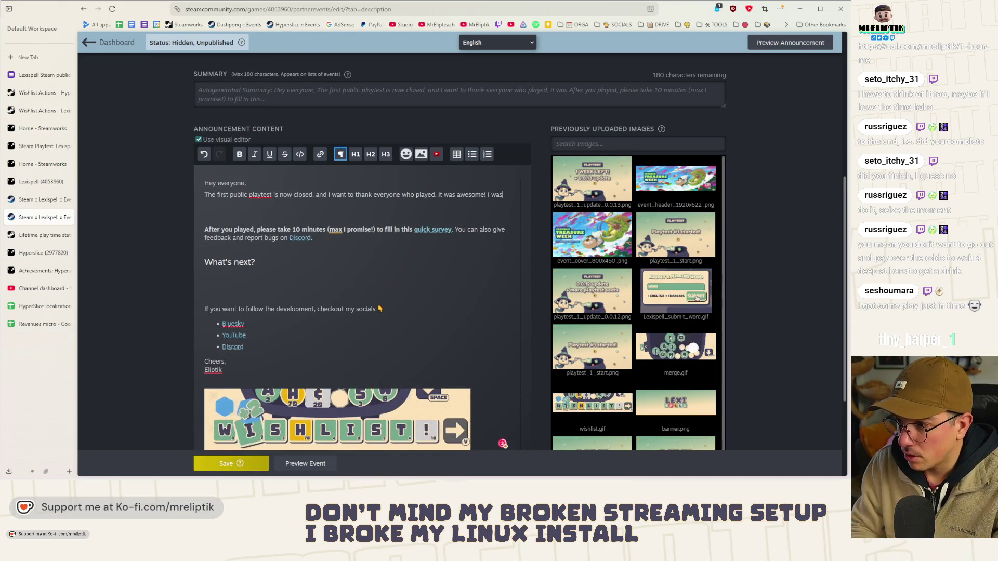
pyautogui.write("got a lot of good feedback and there's still ")
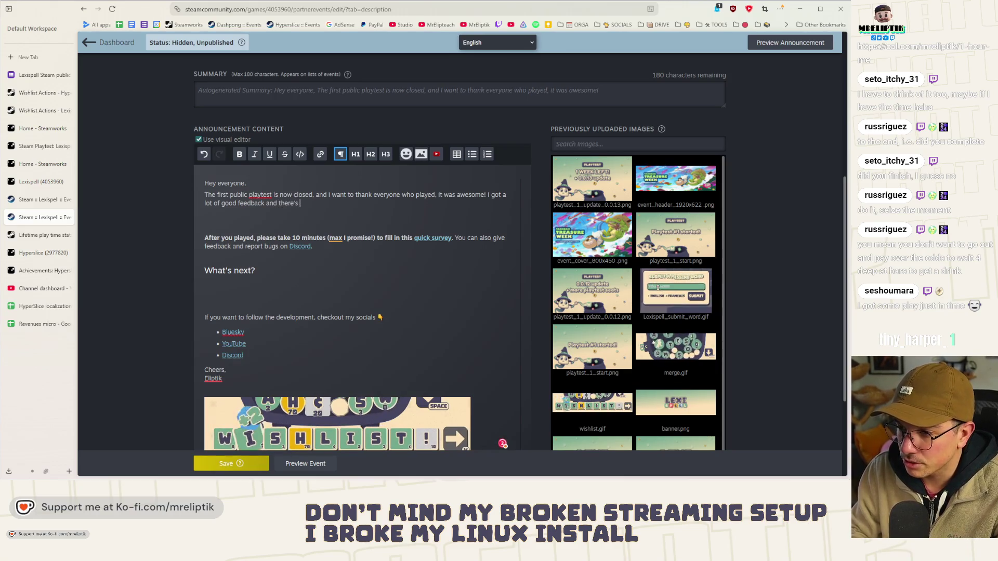
pyautogui.write('more I need to t')
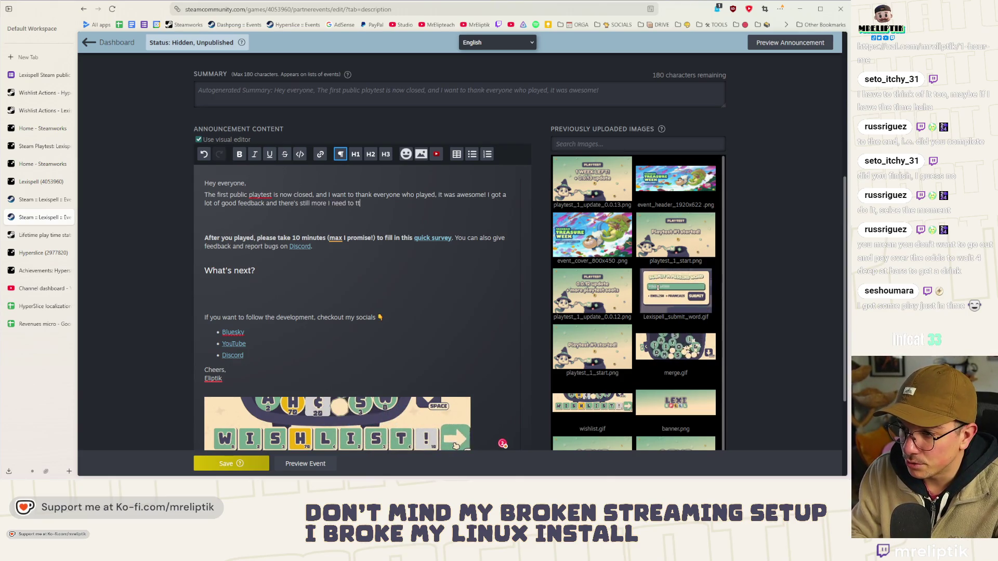
pyautogui.press('BackSpace')
pyautogui.write('go through.')
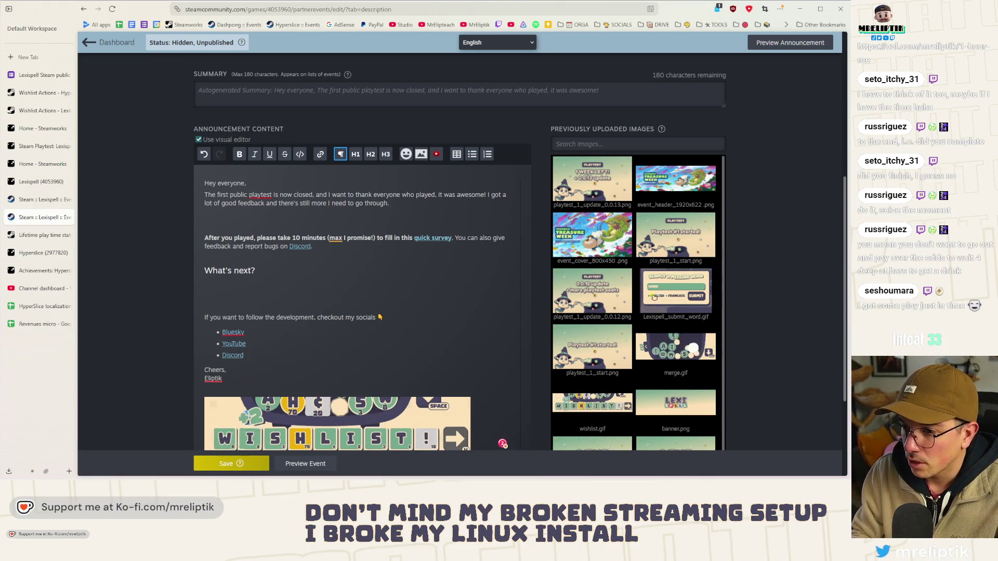
pyautogui.press('BackSpace')
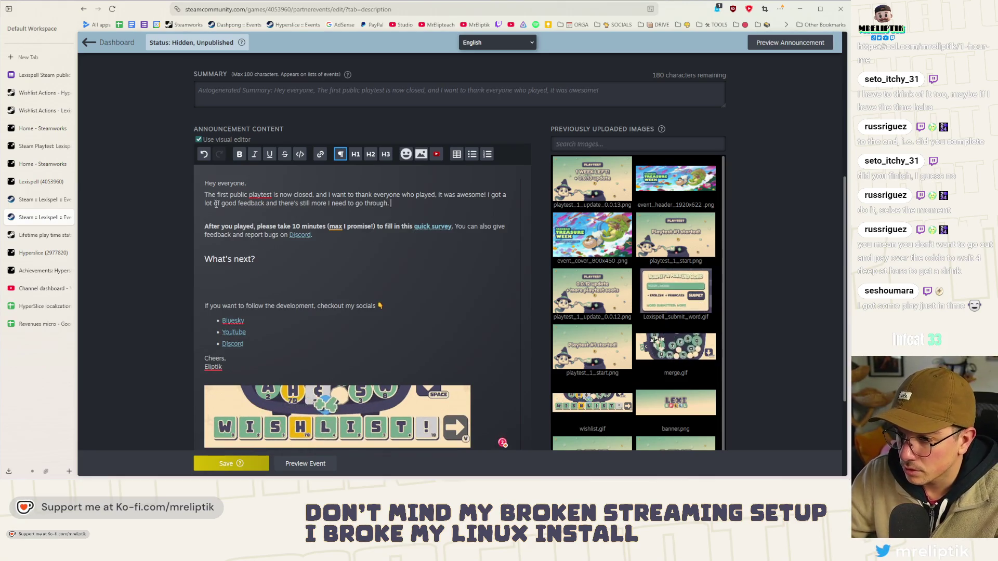
pyautogui.moveTo(414, 227)
pyautogui.mouseDown()
pyautogui.moveTo(216, 235)
pyautogui.moveTo(204, 226)
pyautogui.mouseUp()
pyautogui.write("If you didn't")
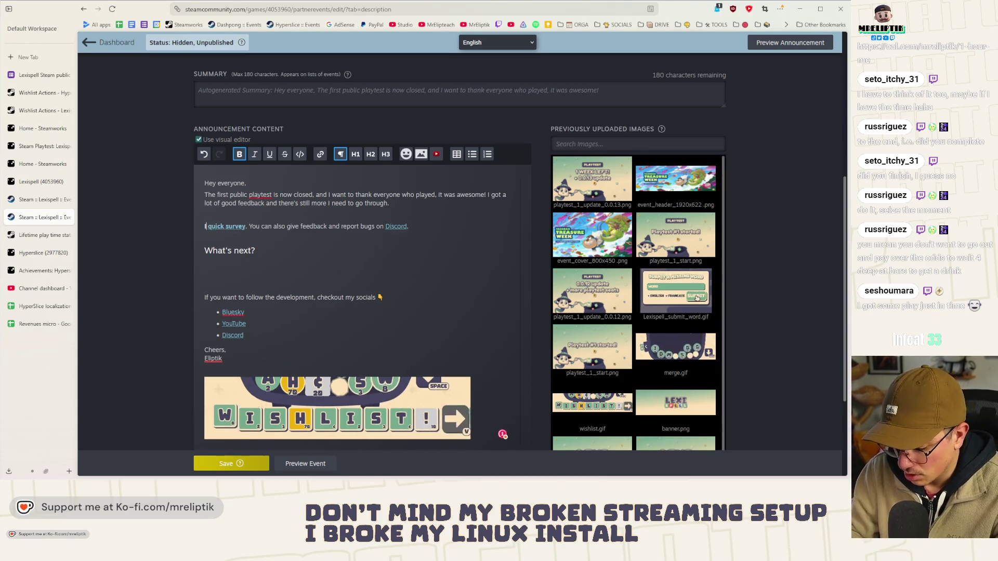
pyautogui.write(' have time yet, ')
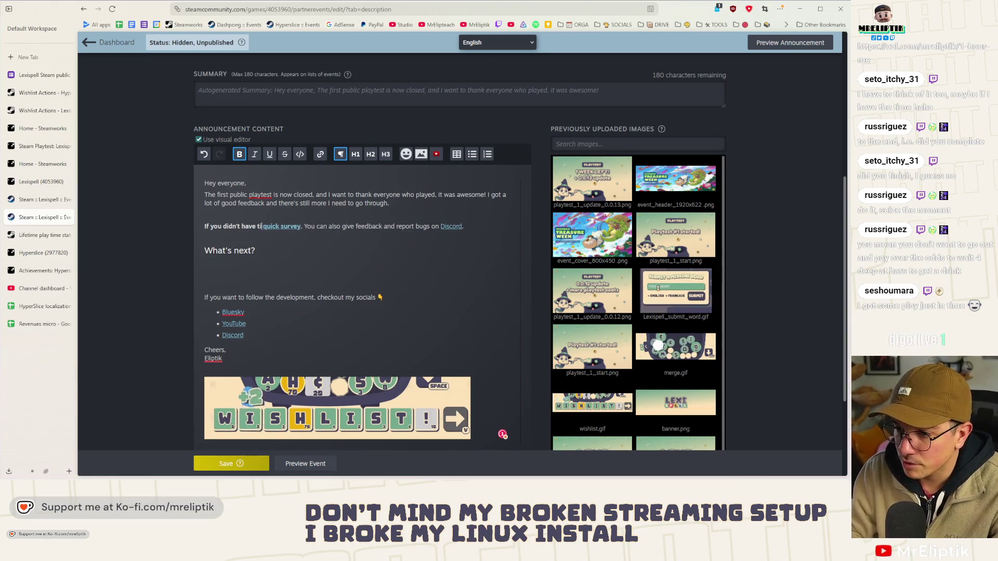
pyautogui.write('plea')
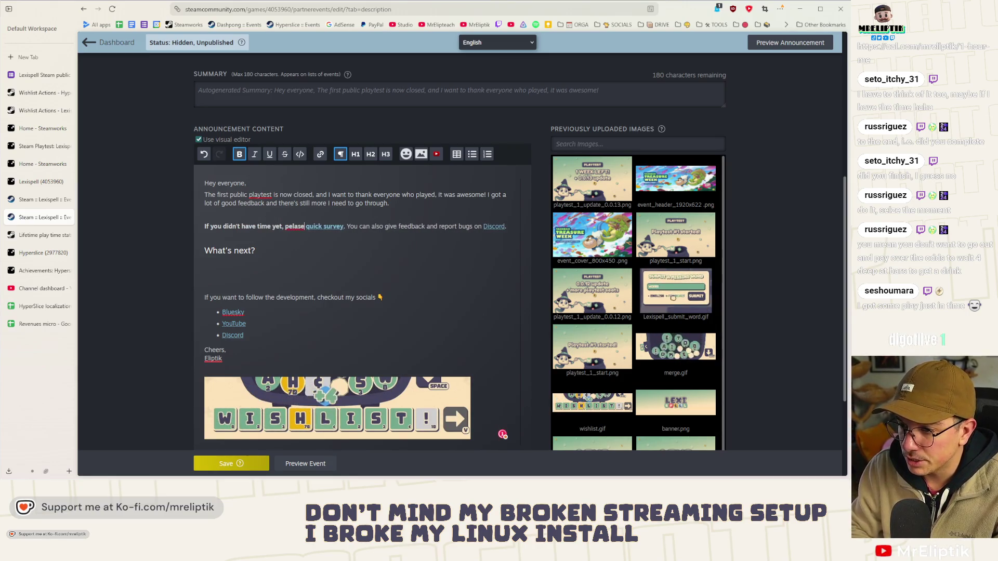
pyautogui.write('se fill in this u')
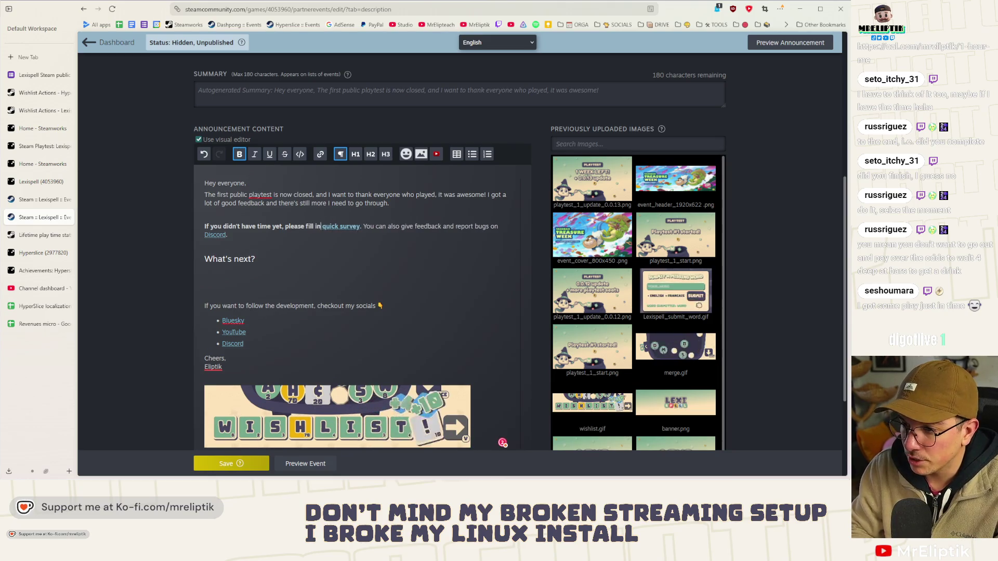
# Step: Finish the survey sentence with ' (10min max)' and remove the empty line above it
pyautogui.press('BackSpace')
pyautogui.hotkey('ctrl', 'Right')
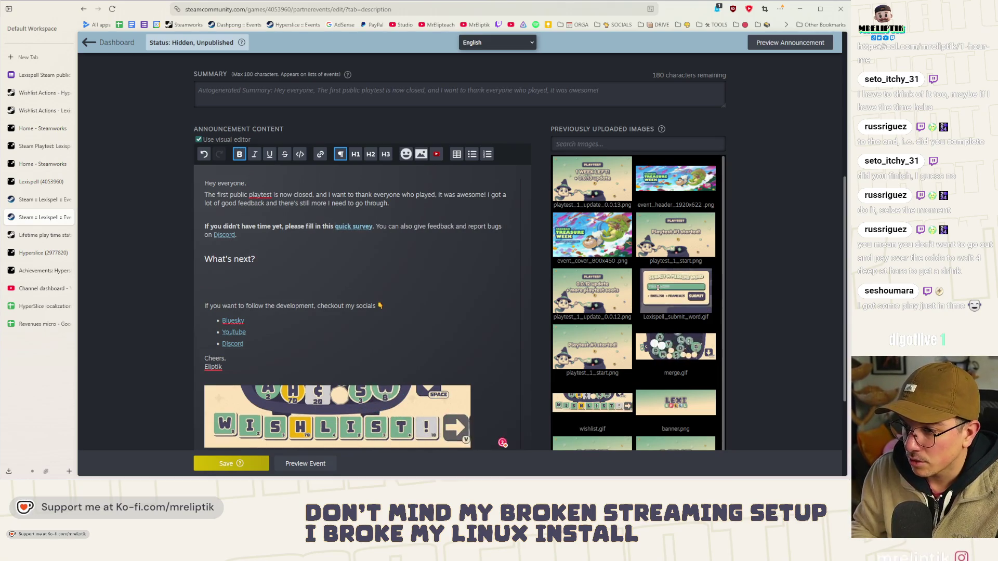
pyautogui.hotkey('ctrl', 'Right')
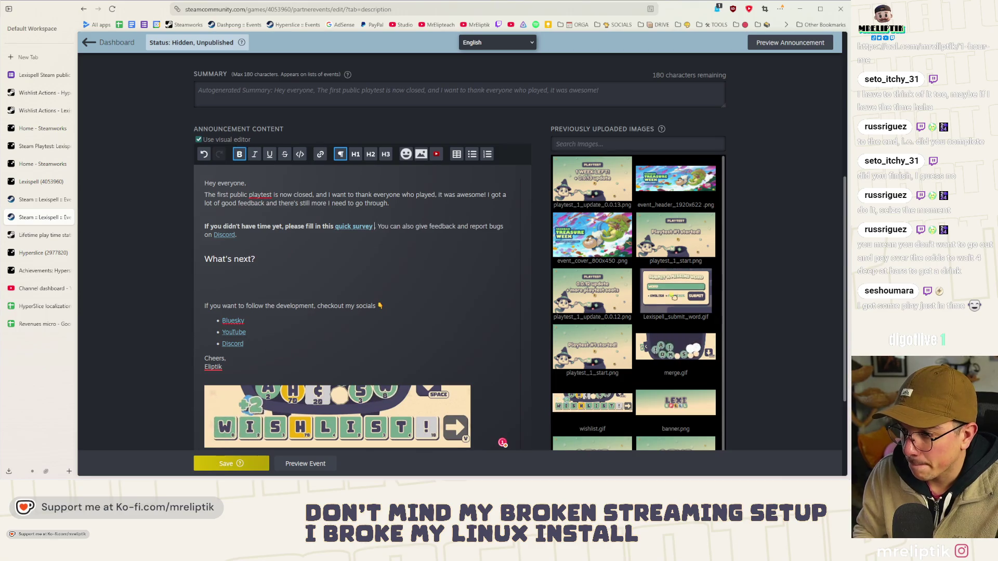
pyautogui.write('(10min max)')
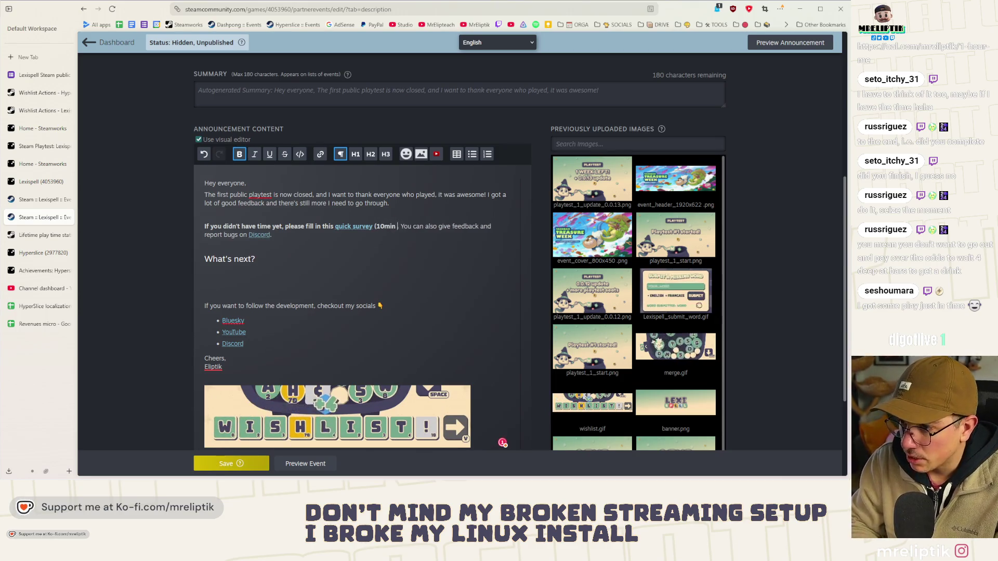
pyautogui.click(233, 212)
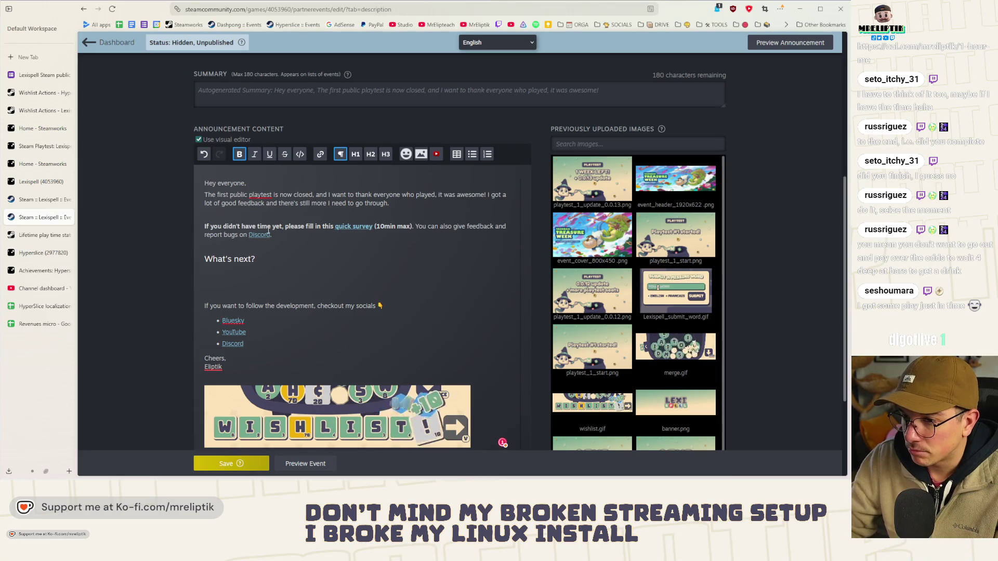
pyautogui.press('Delete')
# Step: Add a 'Some numbers' H2 heading after the survey paragraph
pyautogui.click(287, 232)
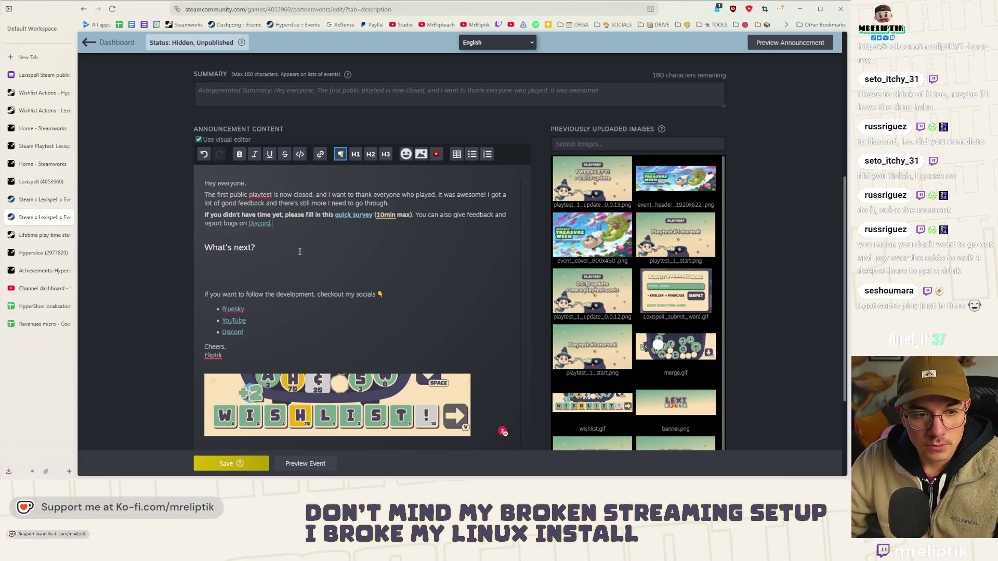
pyautogui.press('Return')
pyautogui.write('Som')
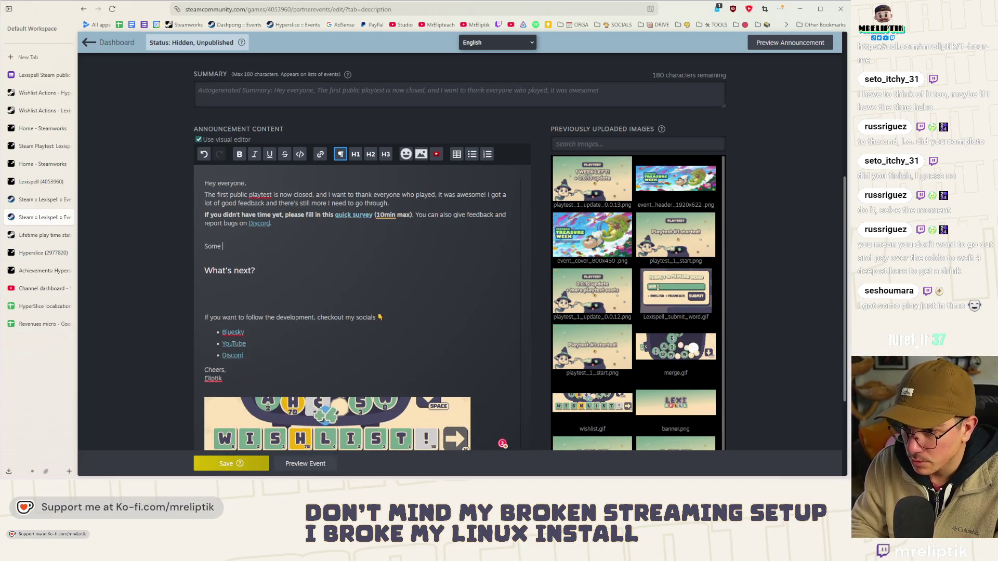
pyautogui.write('ers')
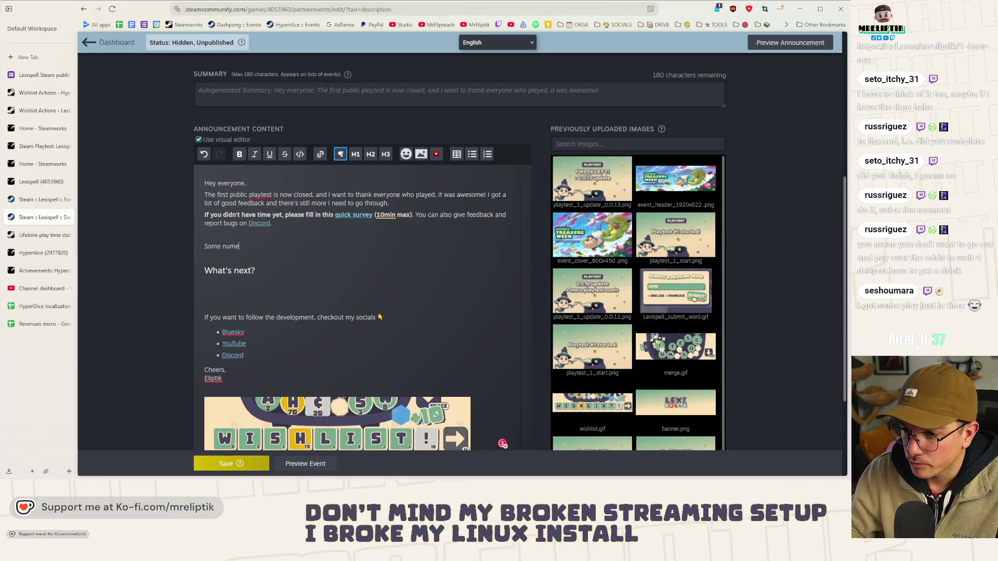
pyautogui.press('BackSpace')
pyautogui.press('BackSpace')
pyautogui.write('ber')
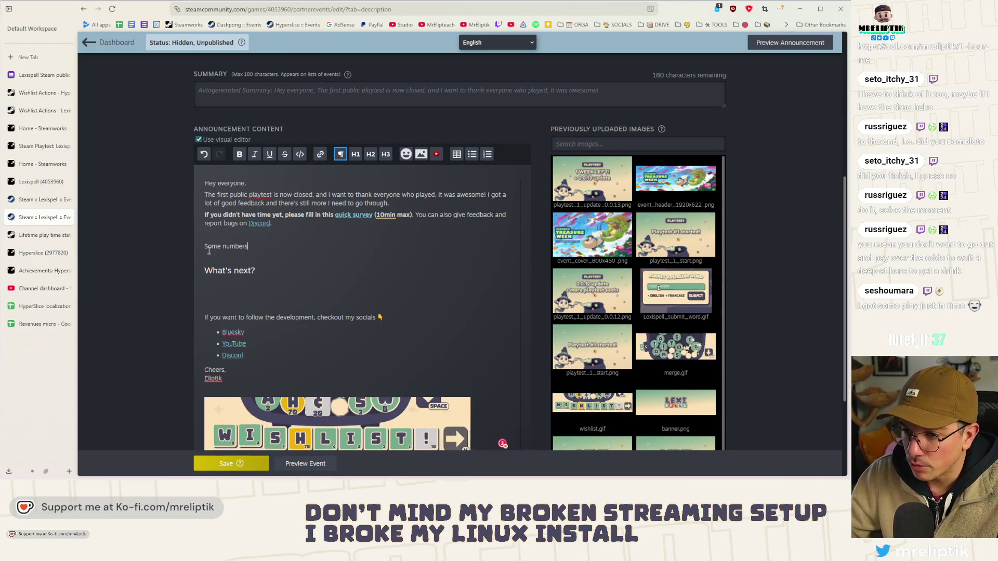
pyautogui.write('s')
pyautogui.hotkey('shift', 'Home')
pyautogui.click(369, 155)
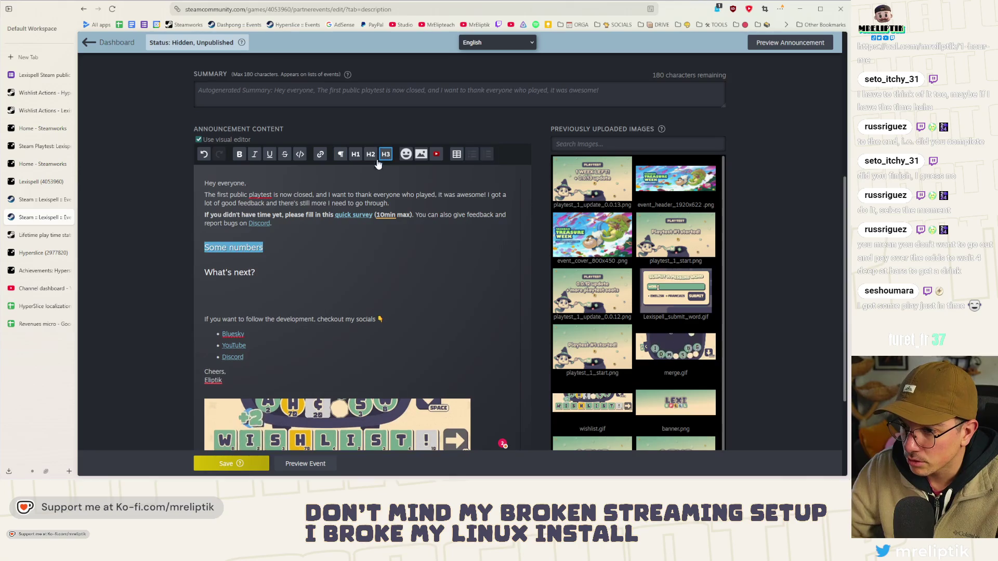
# Step: Remove the empty line below 'What's next?' and bring up the event's Artwork settings
pyautogui.click(301, 258)
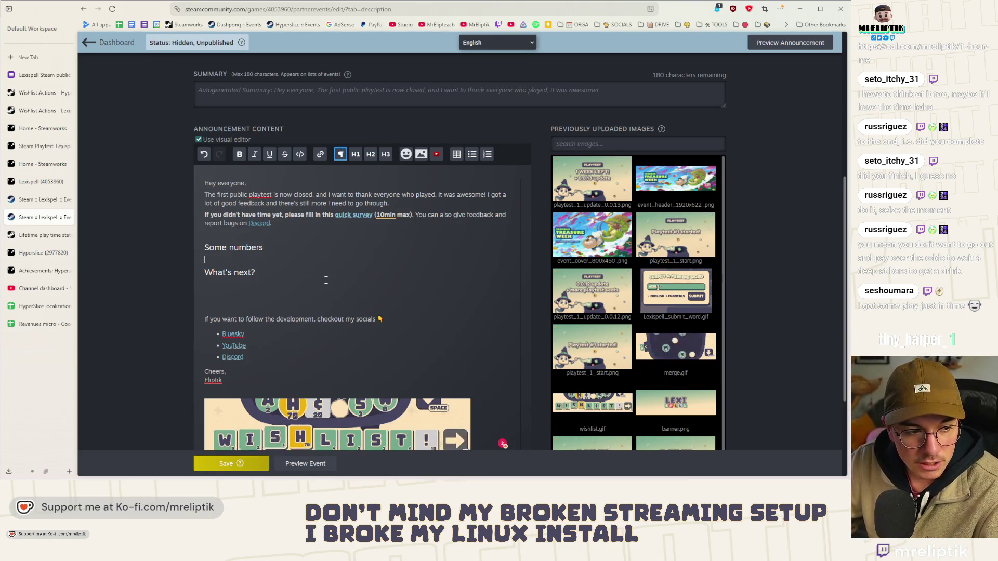
pyautogui.click(234, 296)
pyautogui.press('BackSpace')
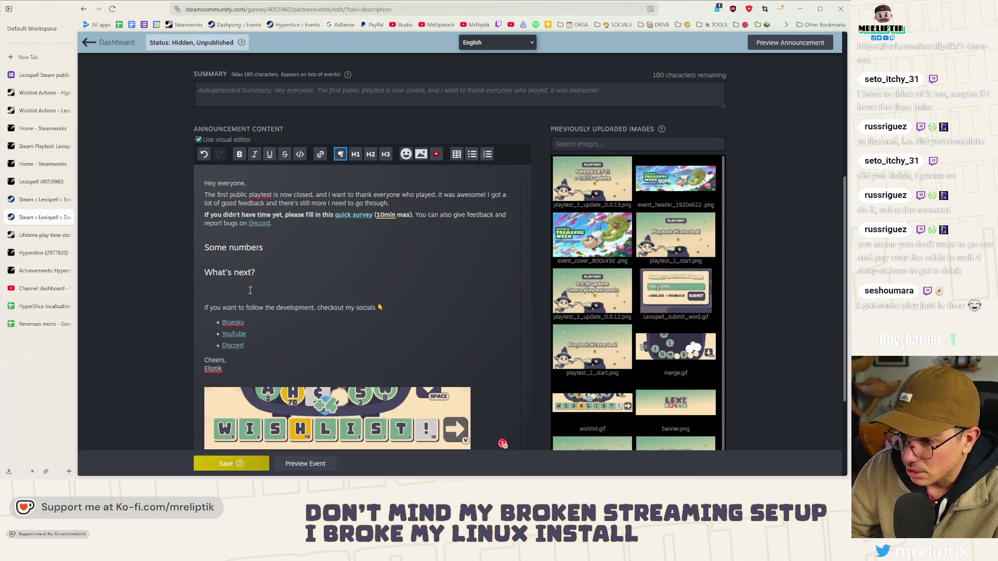
pyautogui.scroll(-3, 219, 414)
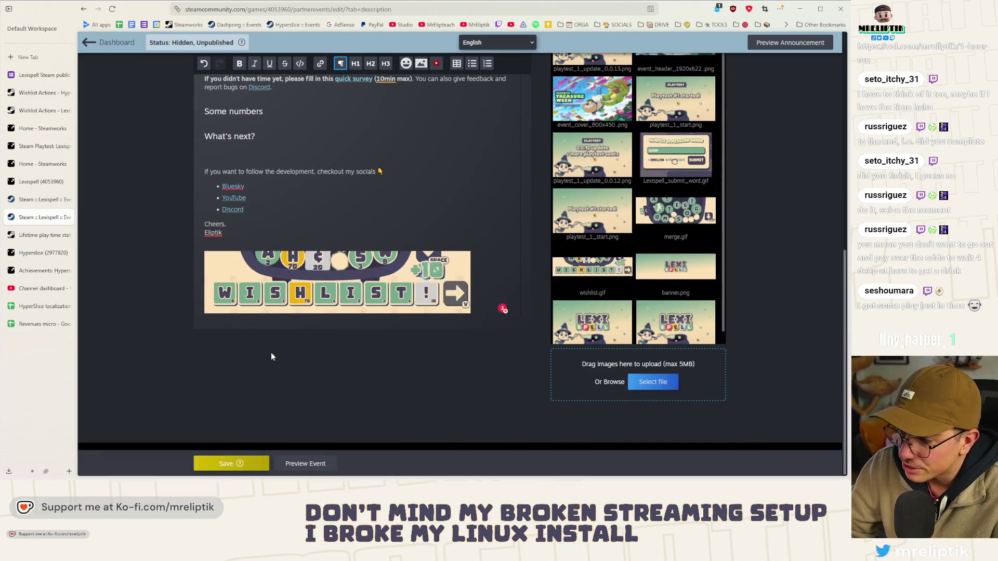
pyautogui.scroll(8, 271, 356)
pyautogui.click(329, 118)
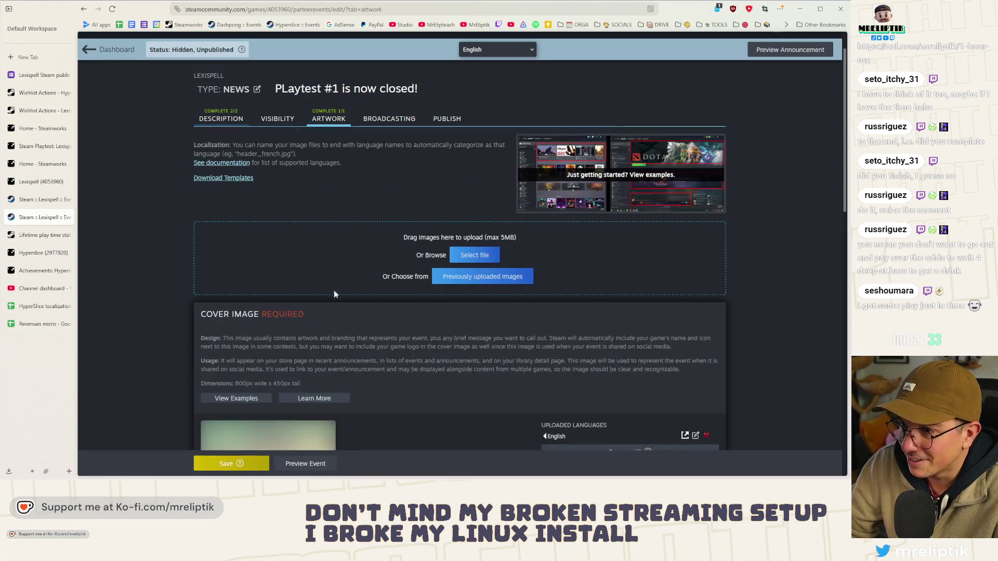
# Step: Upload a new image as the 800x450 Cover Image, cropped to cover the whole picture
pyautogui.click(496, 277)
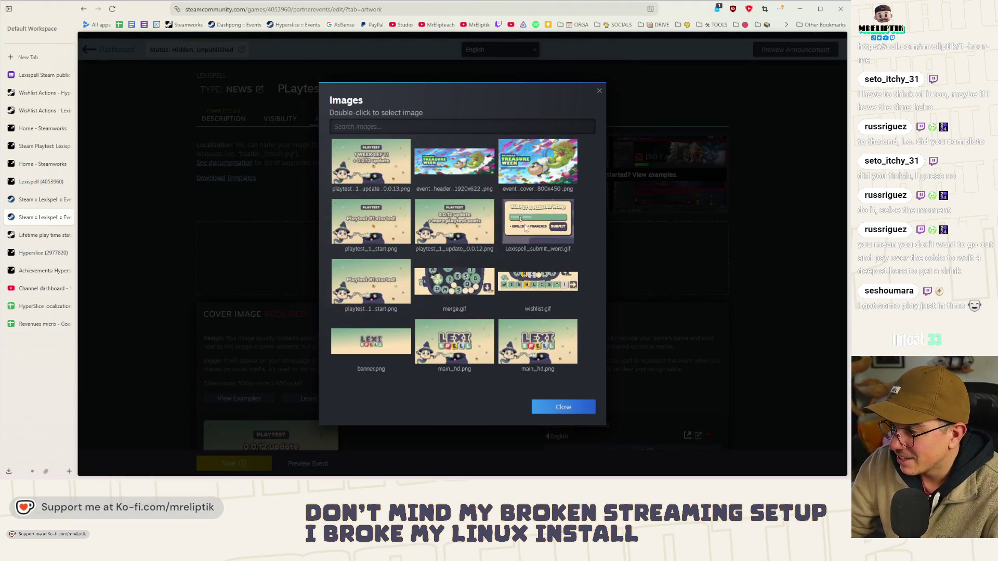
pyautogui.click(599, 91)
pyautogui.scroll(-8, 407, 276)
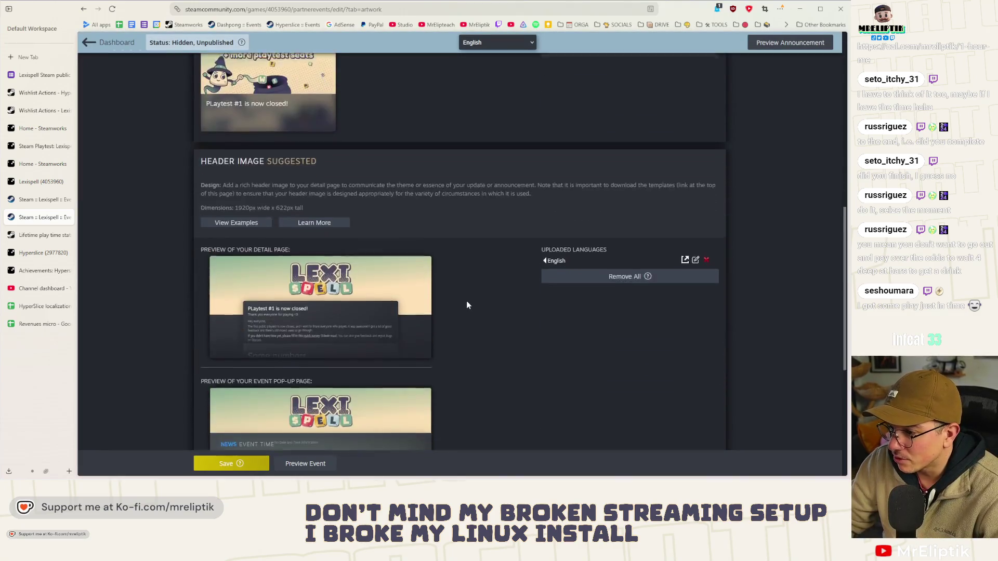
pyautogui.scroll(10, 437, 273)
pyautogui.click(473, 295)
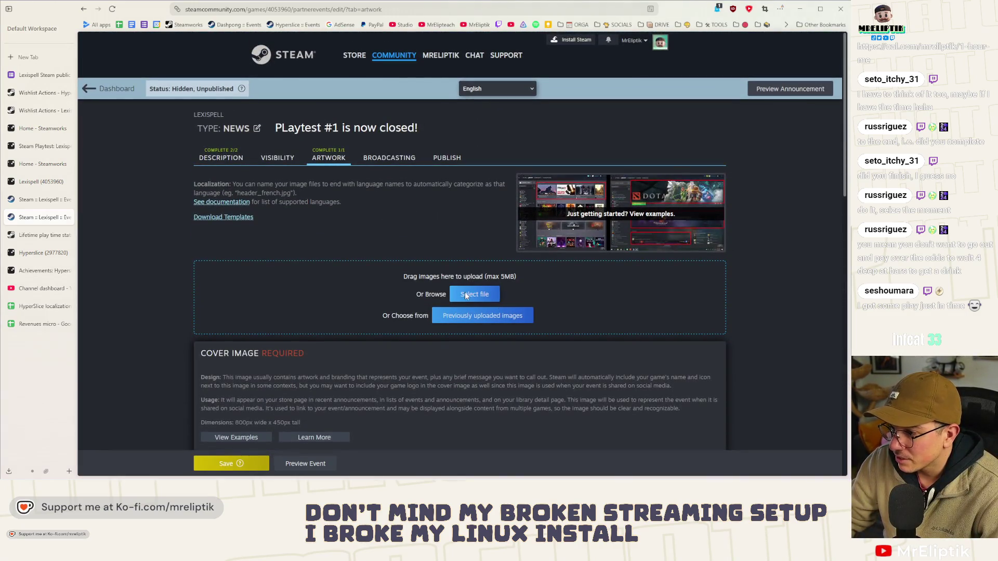
pyautogui.press('Escape')
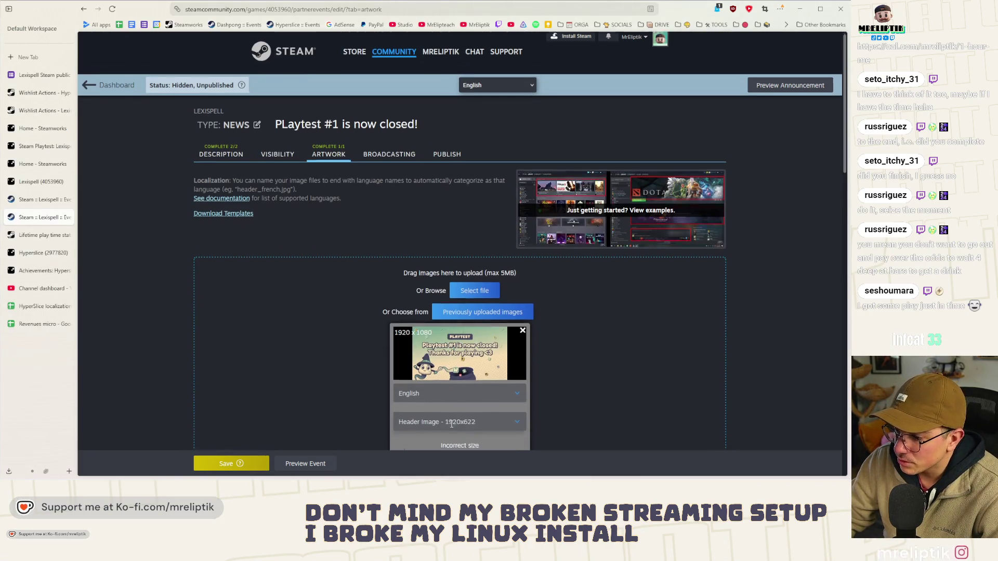
pyautogui.scroll(-3, 453, 419)
pyautogui.click(473, 290)
pyautogui.click(458, 331)
pyautogui.click(458, 348)
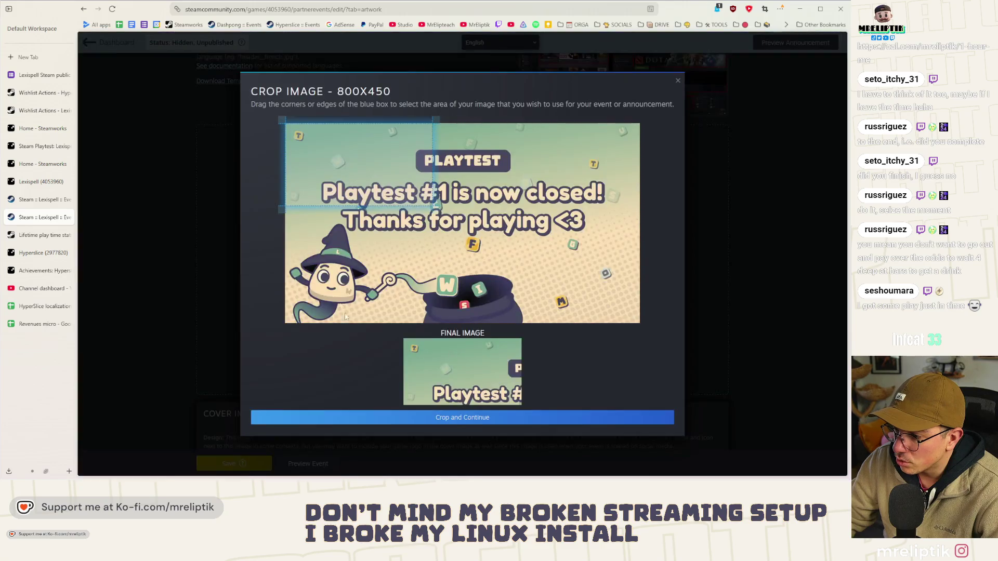
pyautogui.moveTo(432, 207)
pyautogui.mouseDown()
pyautogui.moveTo(690, 396)
pyautogui.moveTo(644, 327)
pyautogui.mouseUp()
pyautogui.click(473, 417)
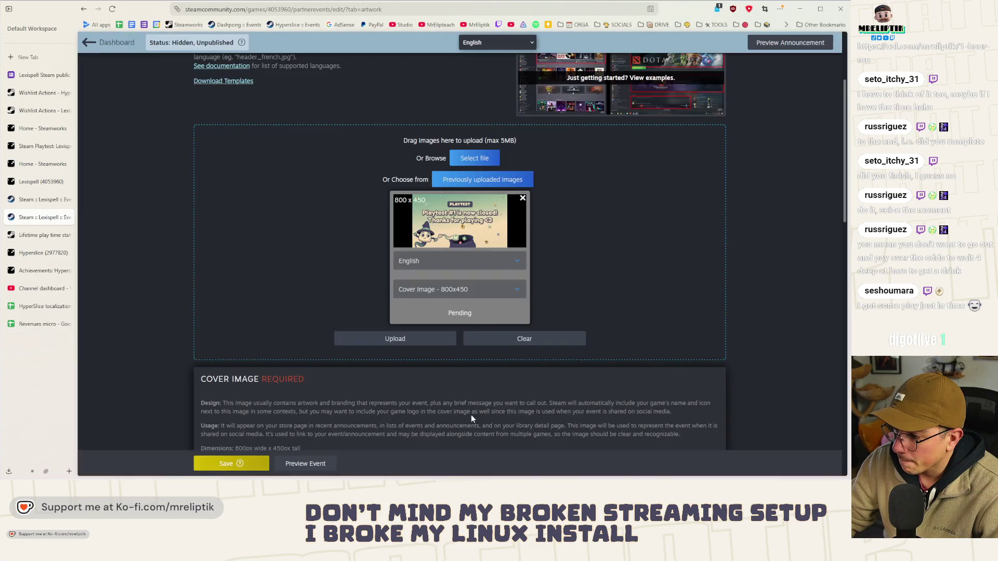
pyautogui.click(406, 340)
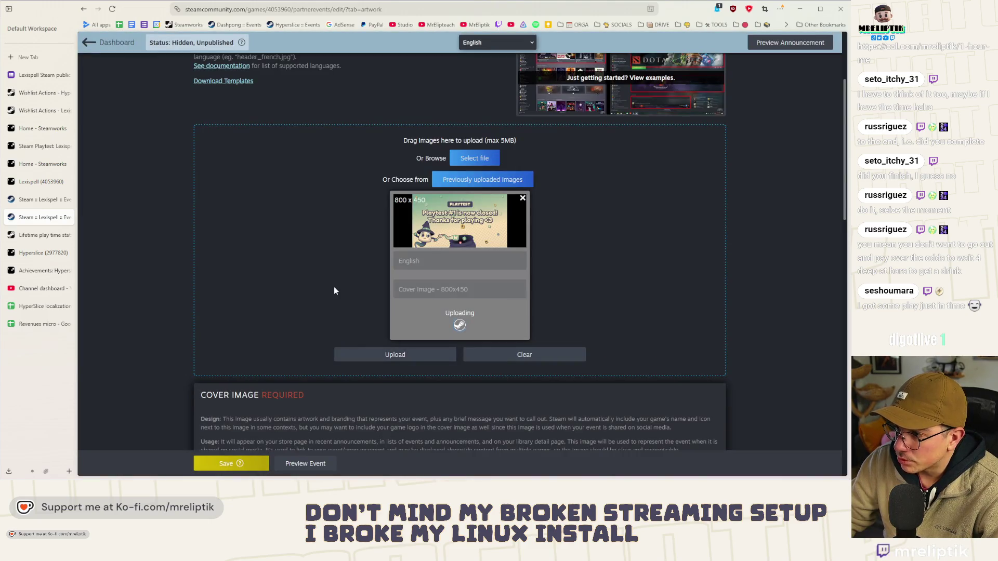
# Step: Save the event and acknowledge the save-successful message
pyautogui.scroll(-4, 335, 291)
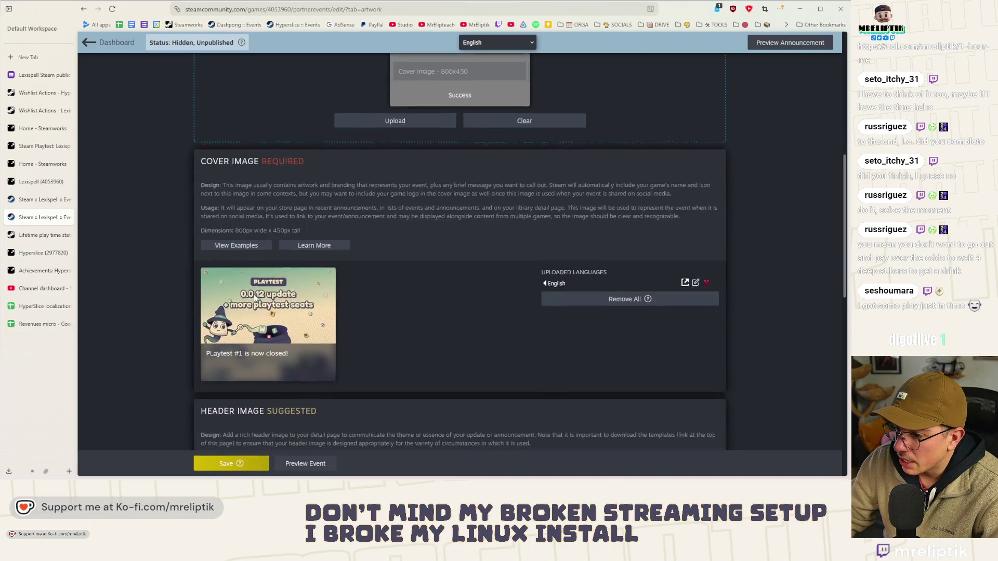
pyautogui.scroll(4, 398, 326)
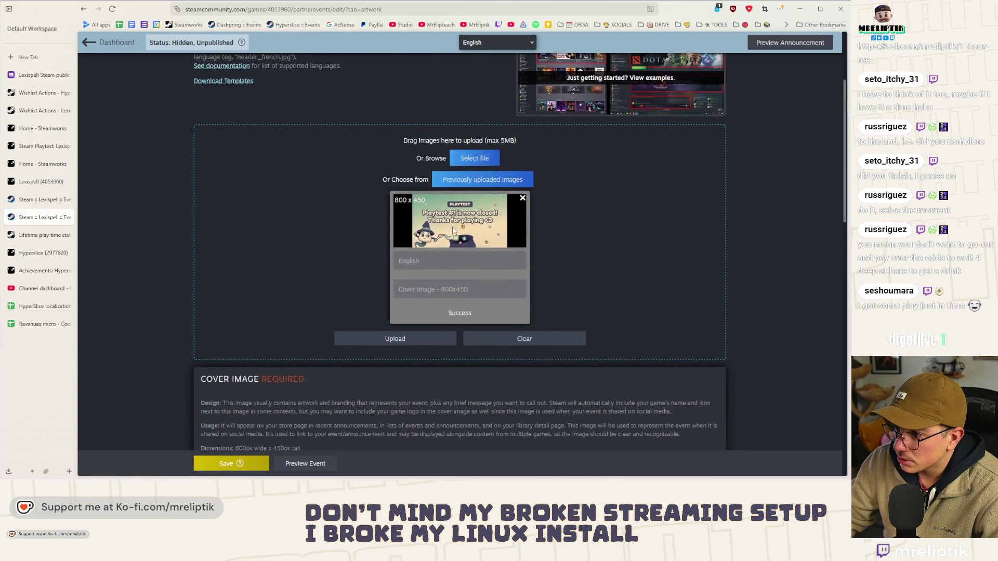
pyautogui.scroll(-4, 398, 326)
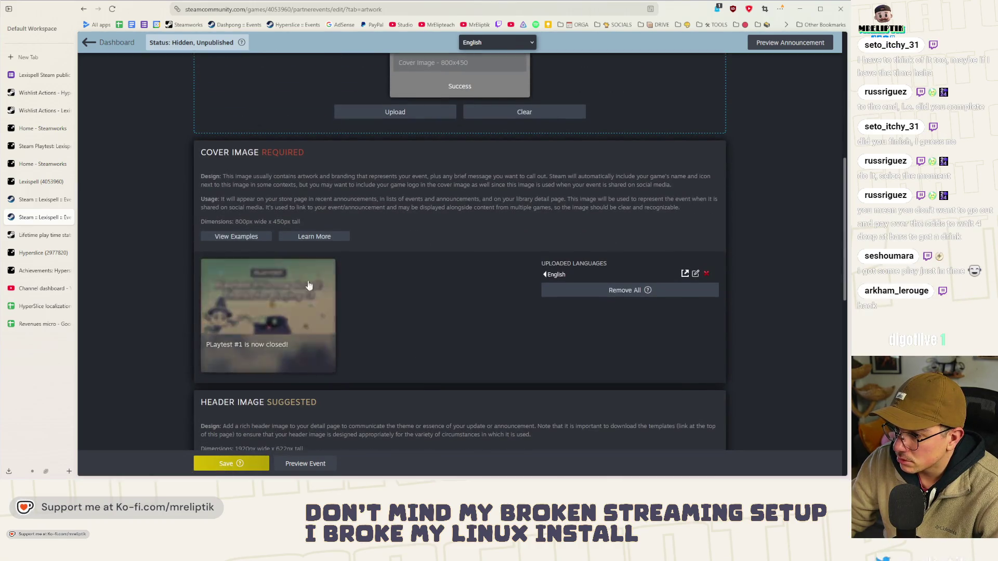
pyautogui.scroll(6, 336, 318)
pyautogui.click(229, 463)
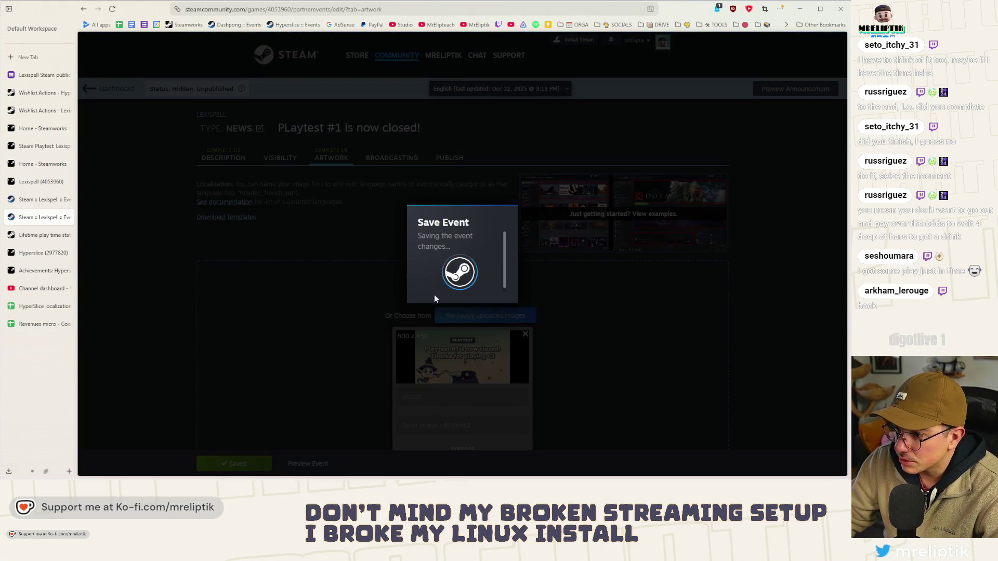
pyautogui.click(483, 278)
pyautogui.scroll(-5, 263, 272)
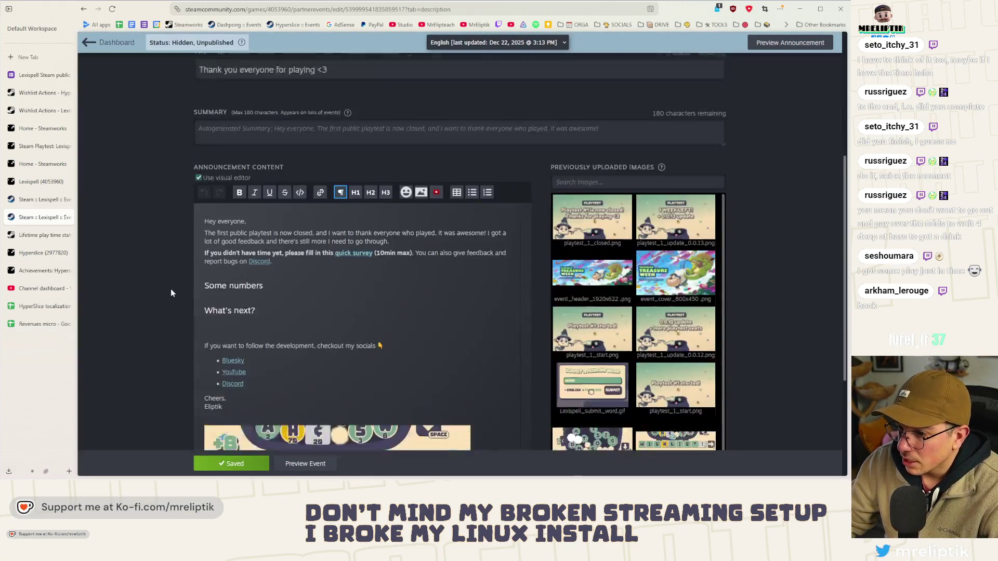
# Step: Write the What's next? paragraph on planned features, Hyperslice's January release and another small playtest
pyautogui.click(231, 277)
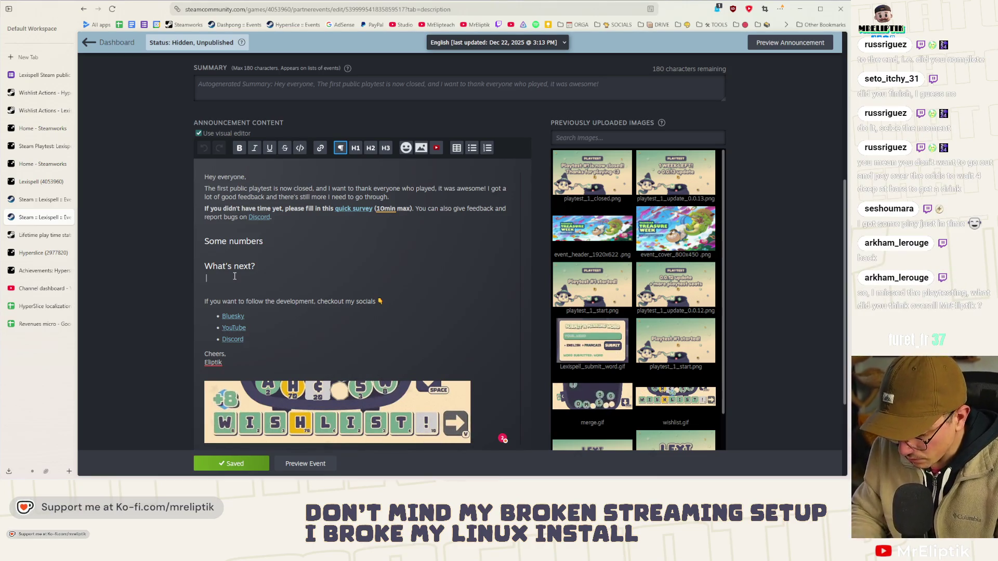
pyautogui.write('I have a ton of stuff to implement and ne')
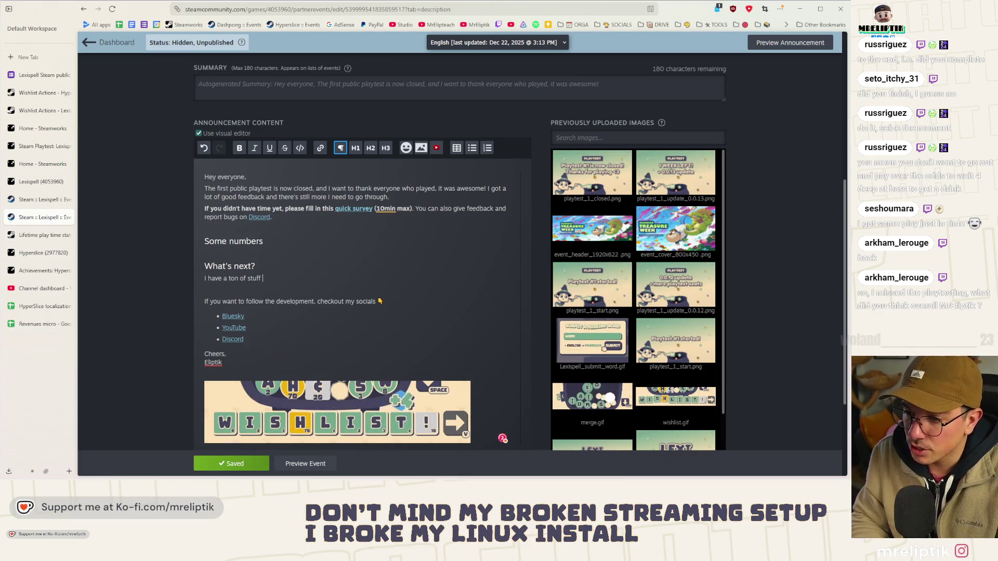
pyautogui.write('w features I want to add to the game.')
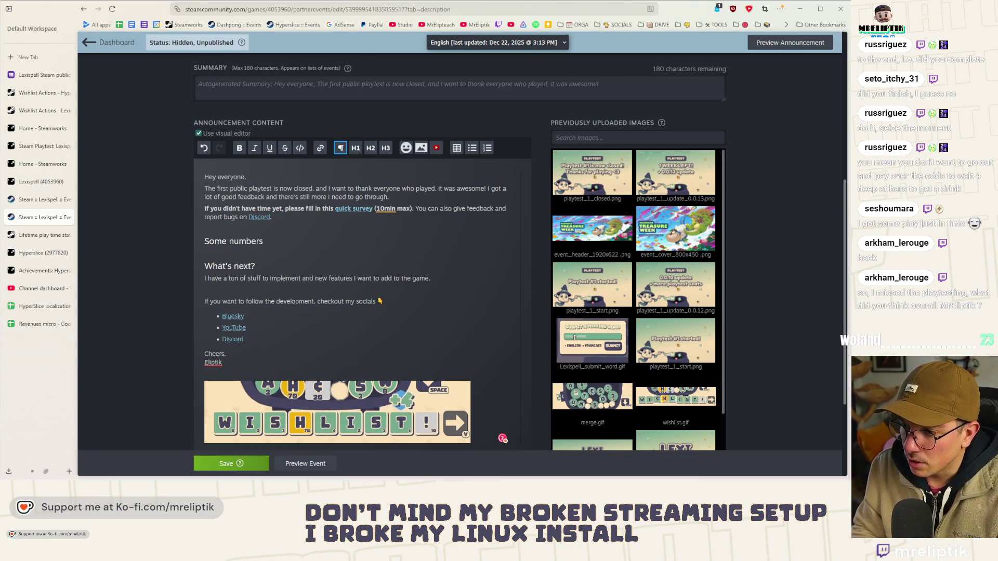
pyautogui.press('BackSpace')
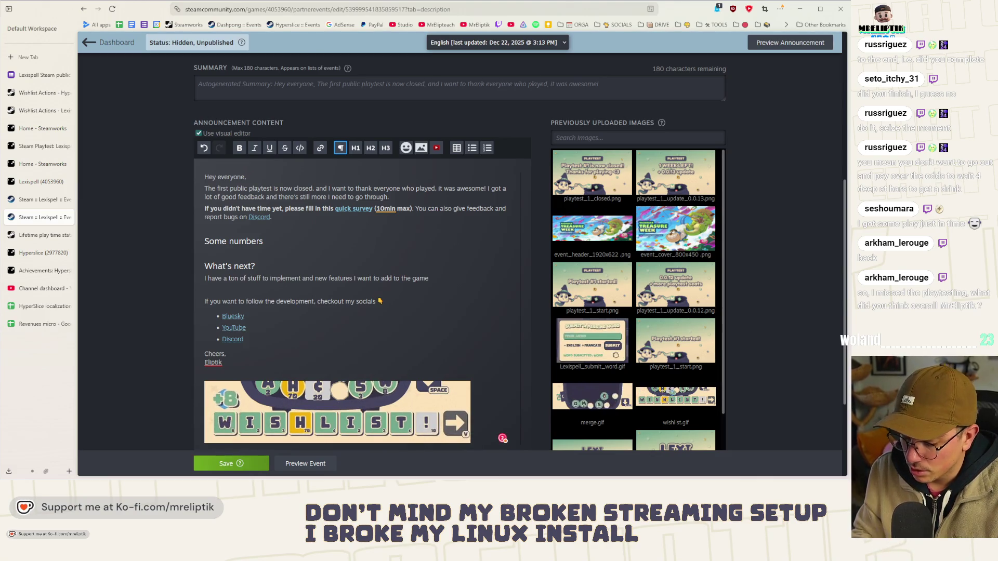
pyautogui.write('before I push a ')
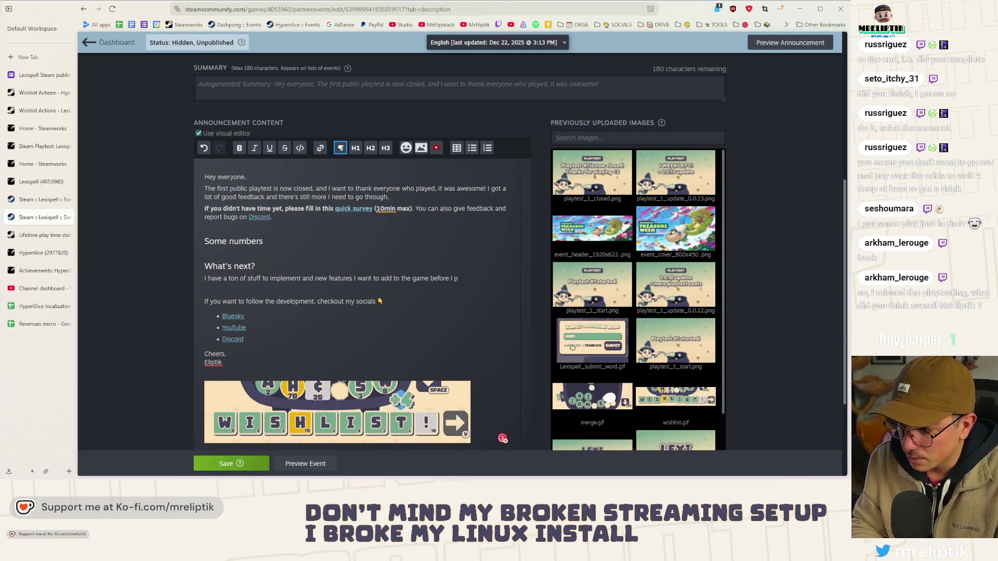
pyautogui.write("public demo. I'm al")
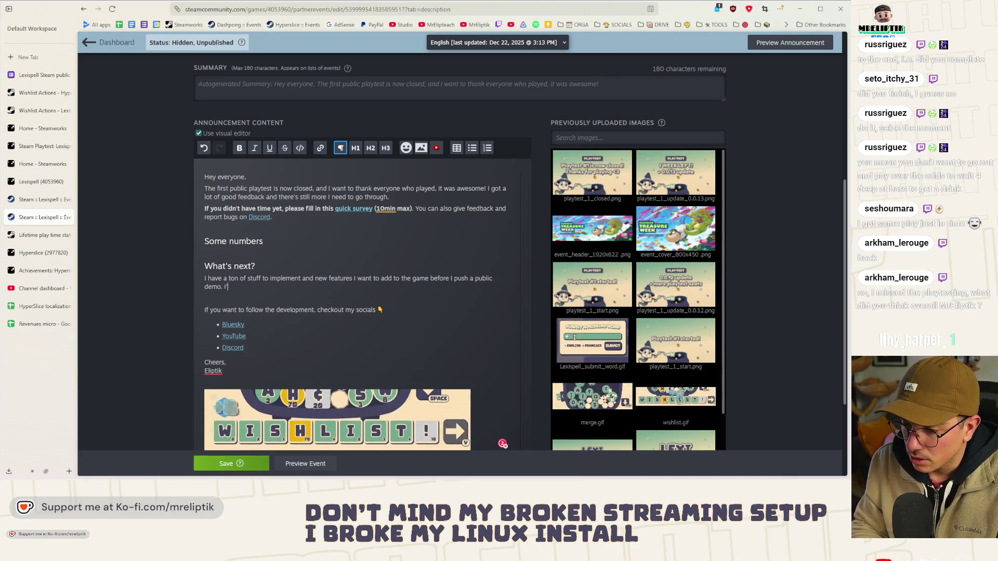
pyautogui.write('so')
pyautogui.write(' working on')
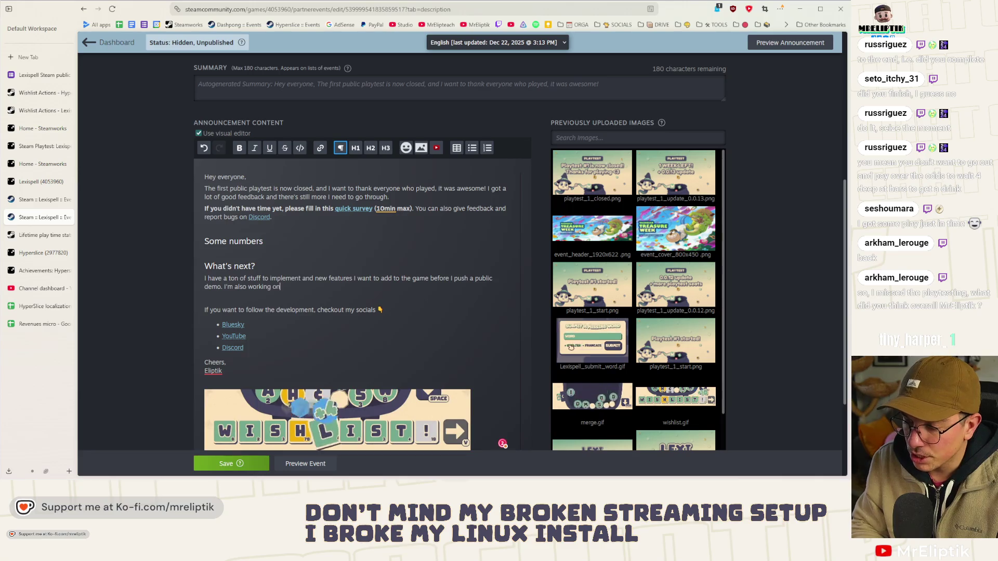
pyautogui.write(' my other g')
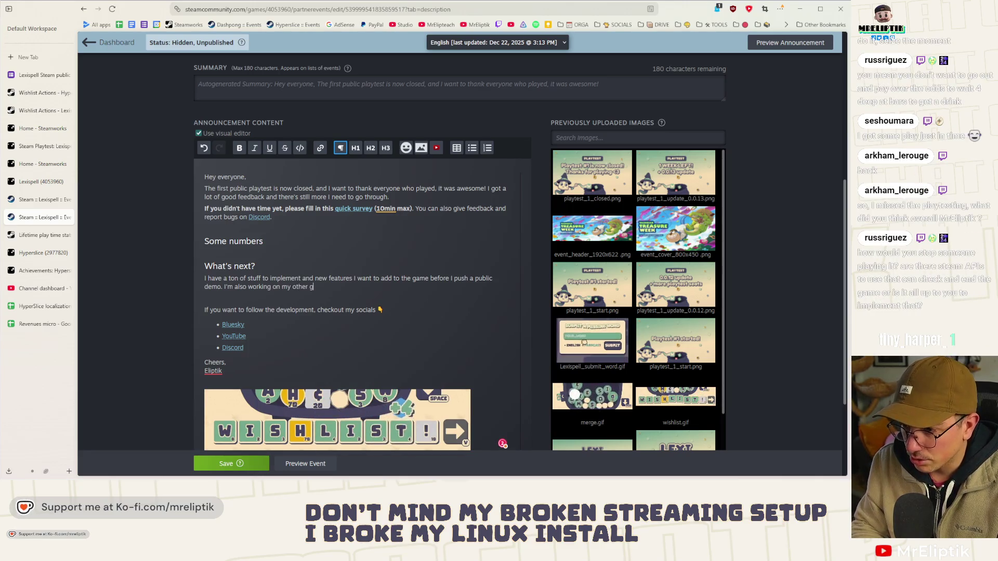
pyautogui.write('ame Hyperslice, trying to release ')
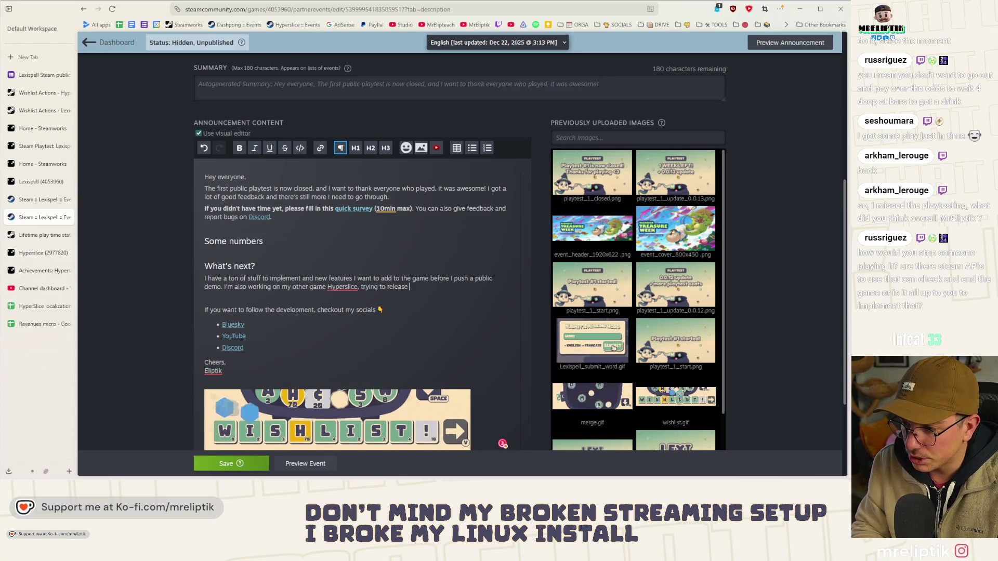
pyautogui.write('it in J')
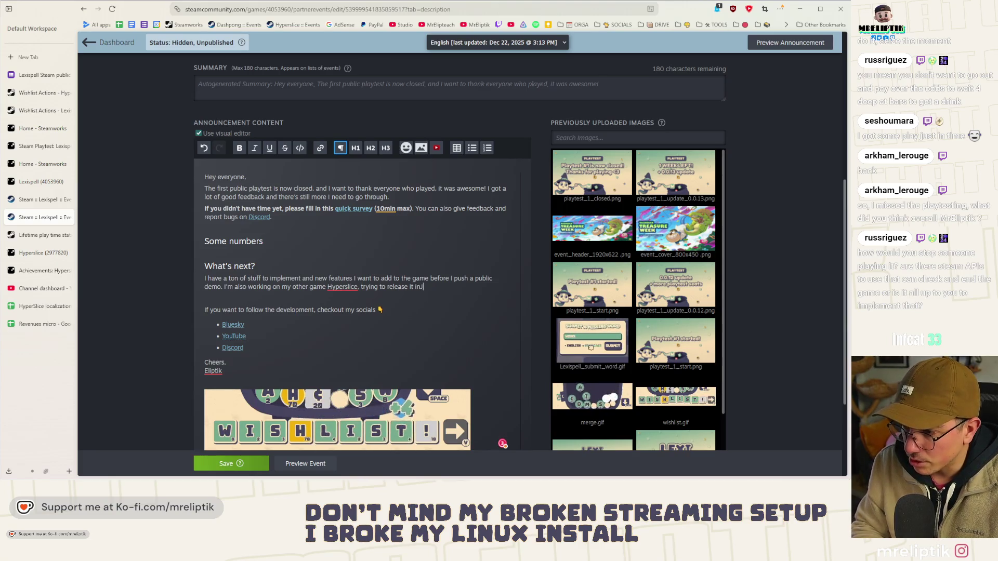
pyautogui.write("anuary. I can't make ")
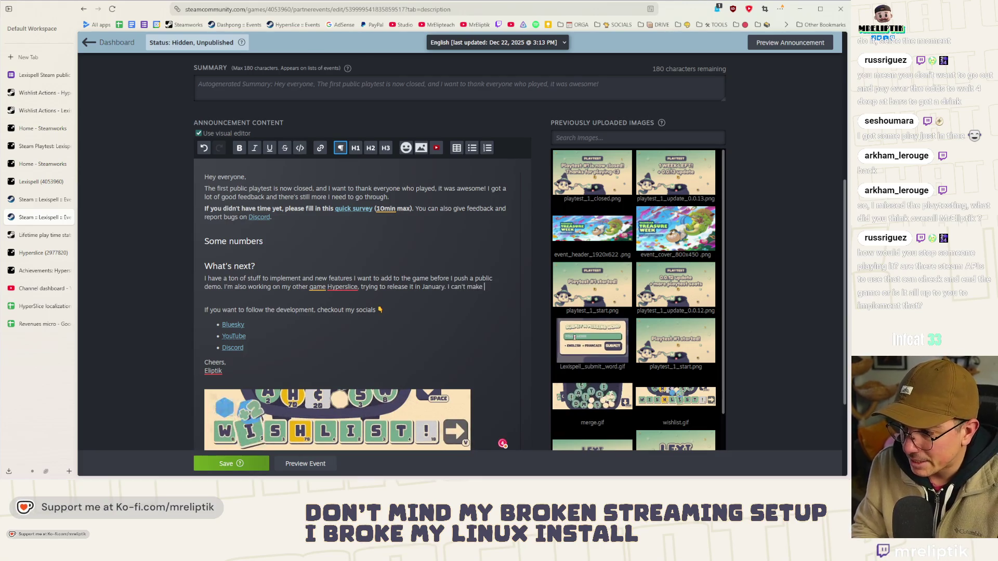
pyautogui.write('any promise yet.')
pyautogui.press('BackSpace')
pyautogui.press('BackSpace')
pyautogui.write(', but I definitely wsant to run anot')
pyautogui.write('her sma')
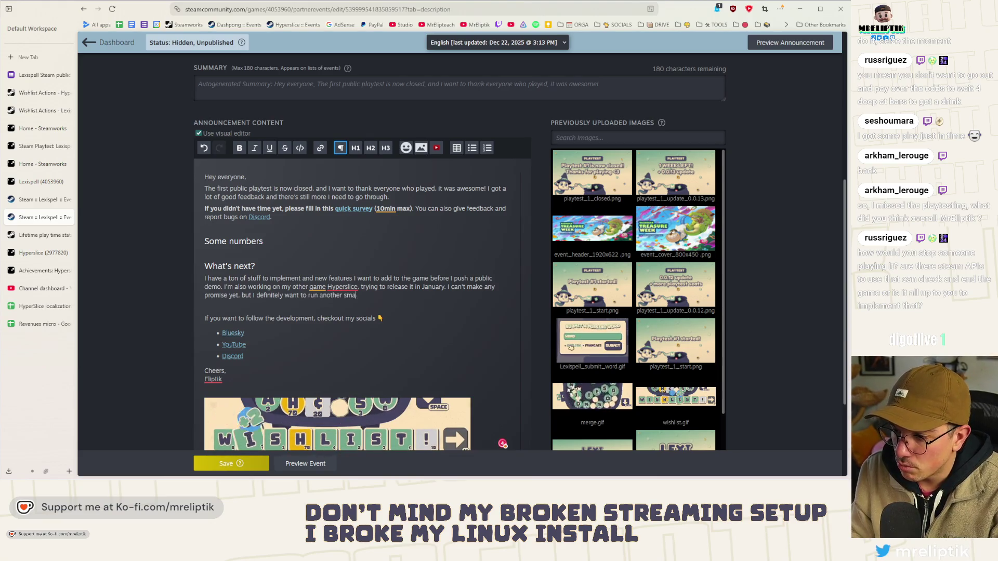
pyautogui.write('ll playtest before')
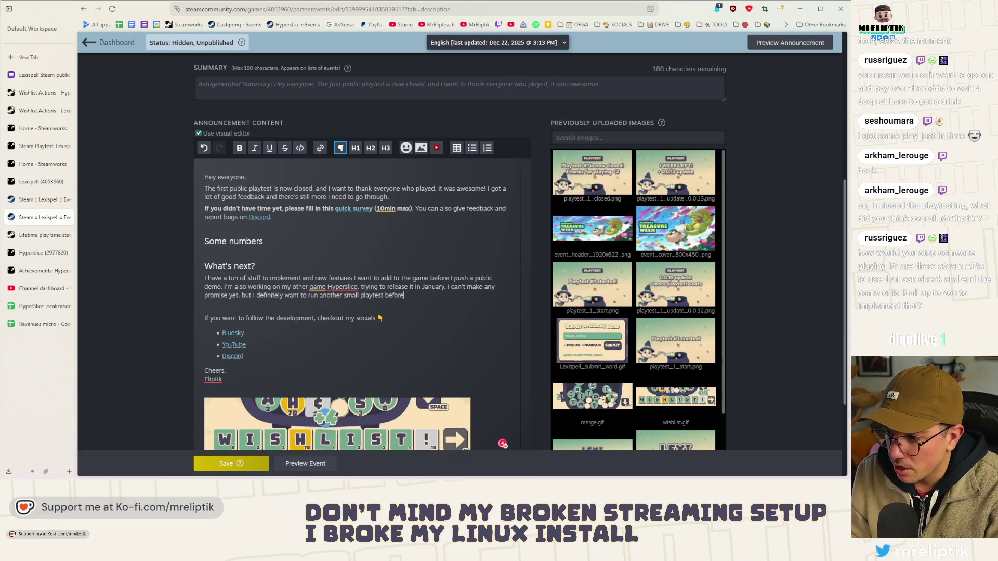
pyautogui.write(' the public demo. ')
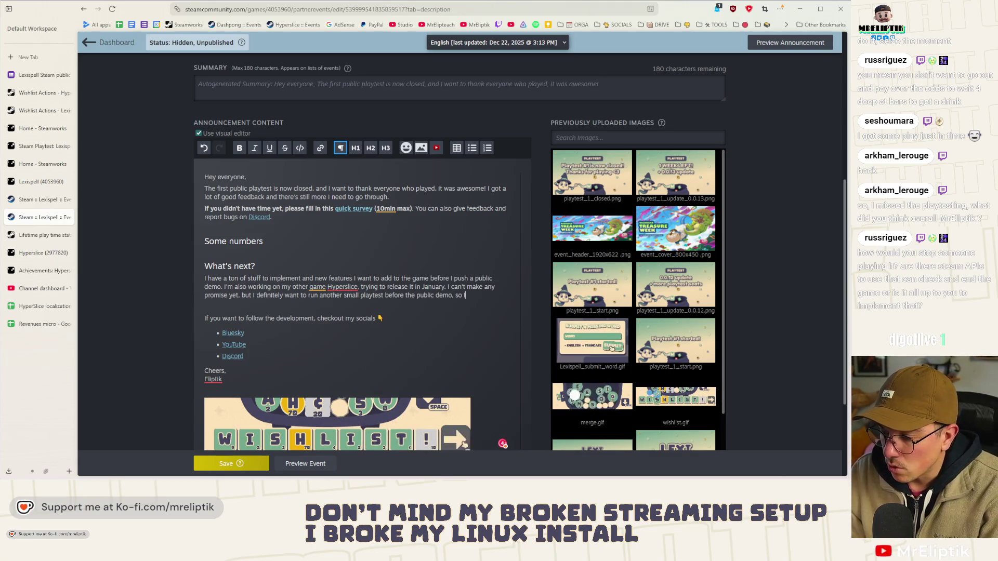
pyautogui.write("t's probably going to be around ")
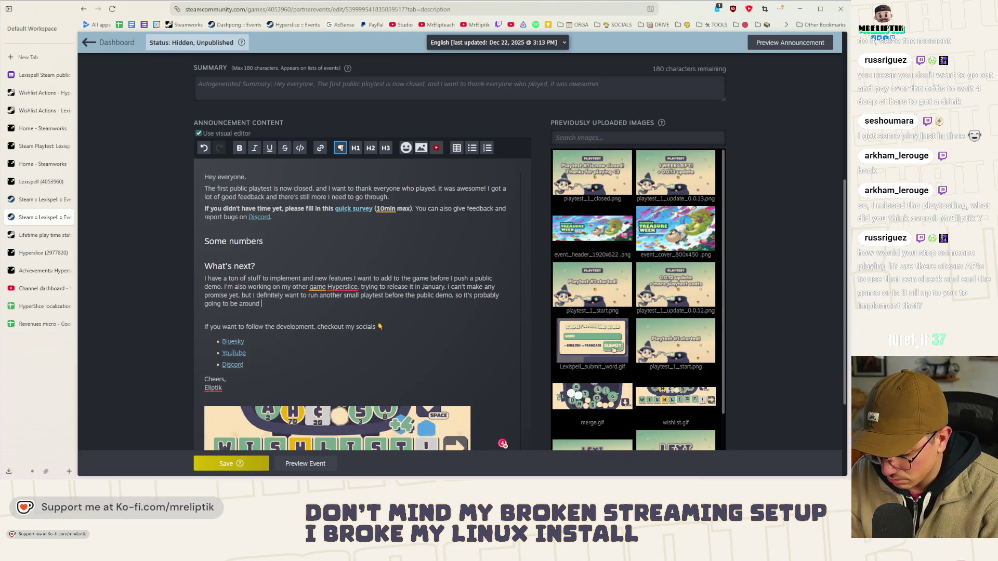
pyautogui.write('early/m')
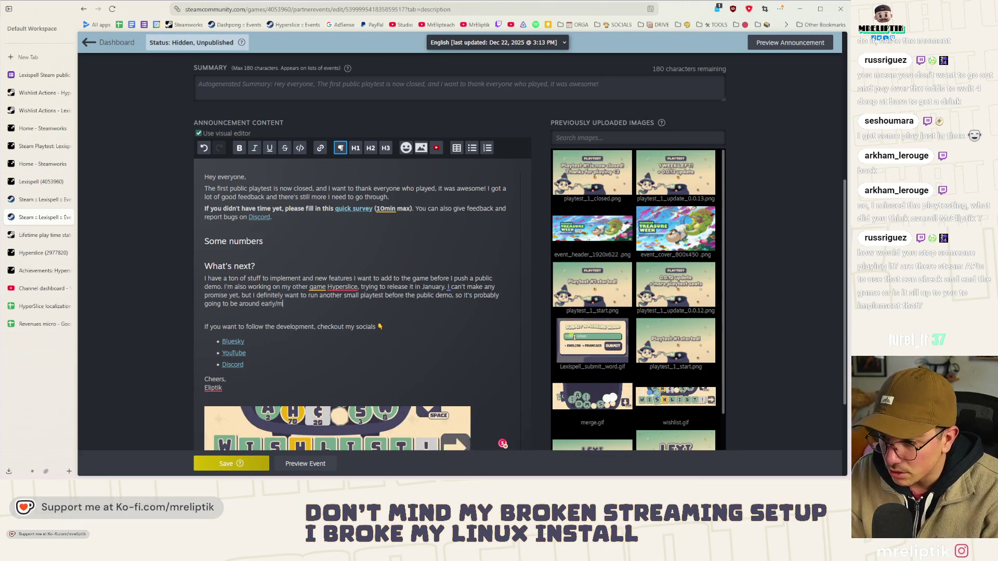
pyautogui.write('id january if I can make it.')
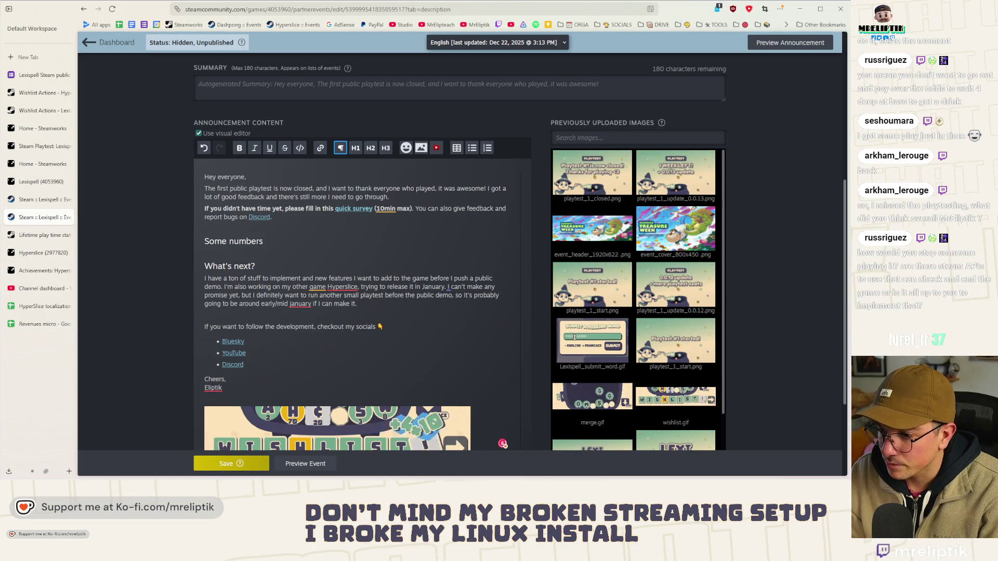
pyautogui.rightClick(287, 303)
# Step: Correct 'january' to 'January' and dismiss the writing suggestion about the repeated 'I'
pyautogui.click(369, 313)
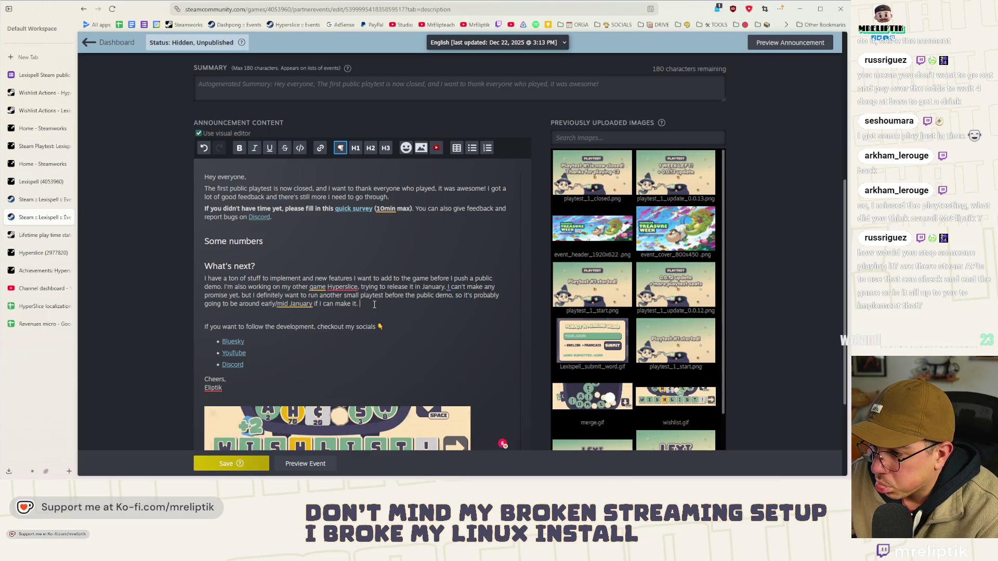
pyautogui.click(452, 290)
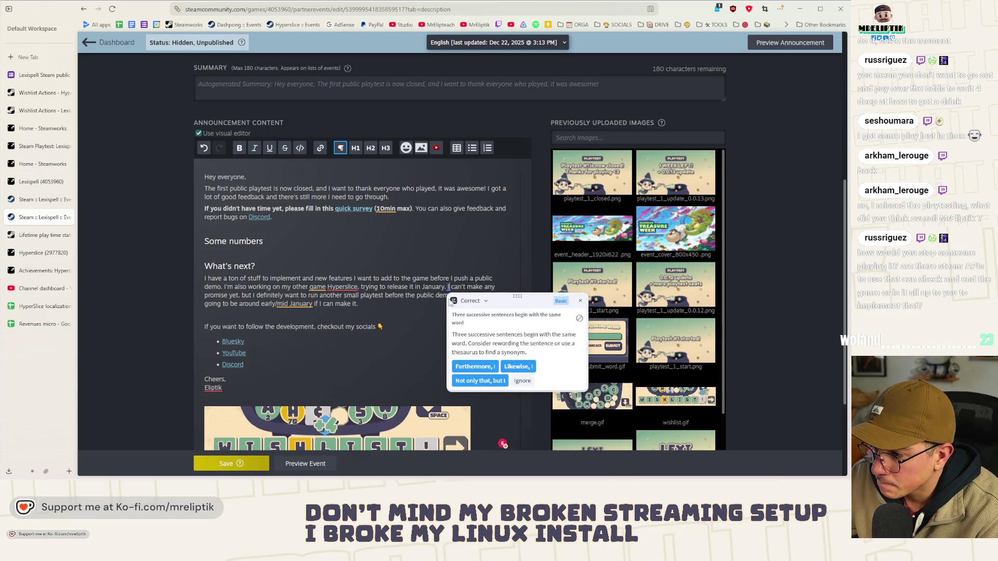
pyautogui.click(426, 312)
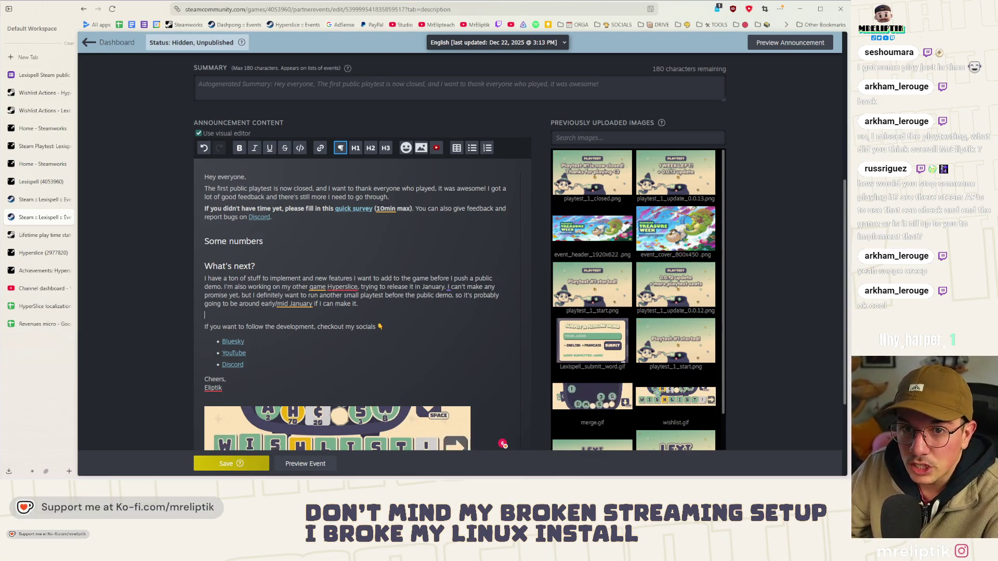
# Step: After checking the Figma banners, add a blank body-text line beneath the Some numbers heading
pyautogui.hotkey('alt', 'Tab')
pyautogui.hotkey('alt', 'Tab')
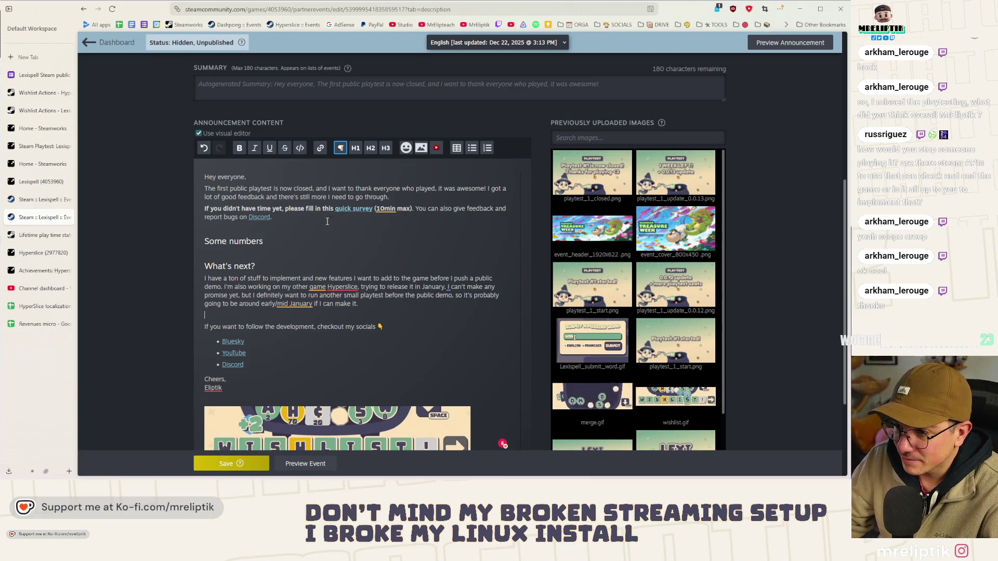
pyautogui.click(315, 225)
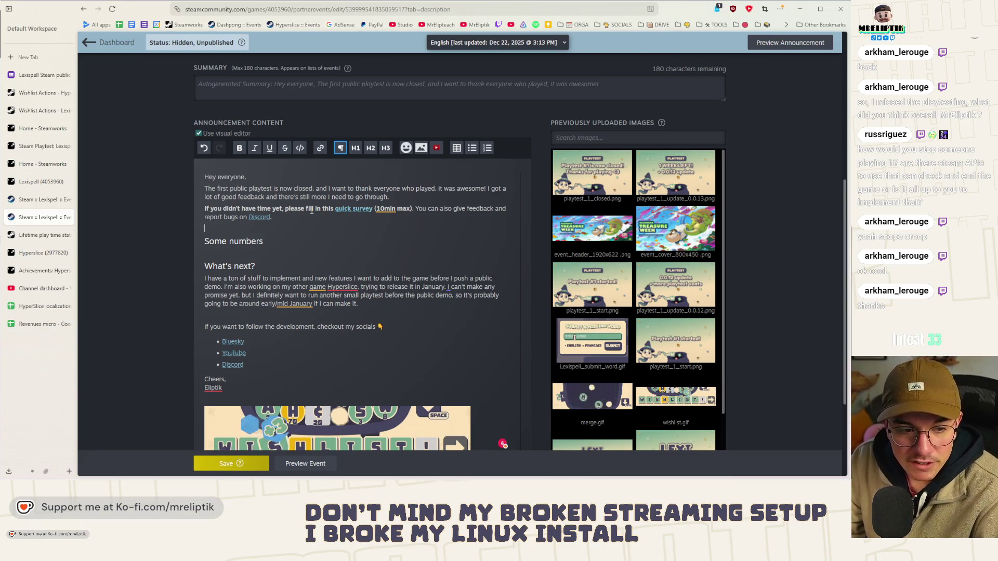
pyautogui.click(252, 242)
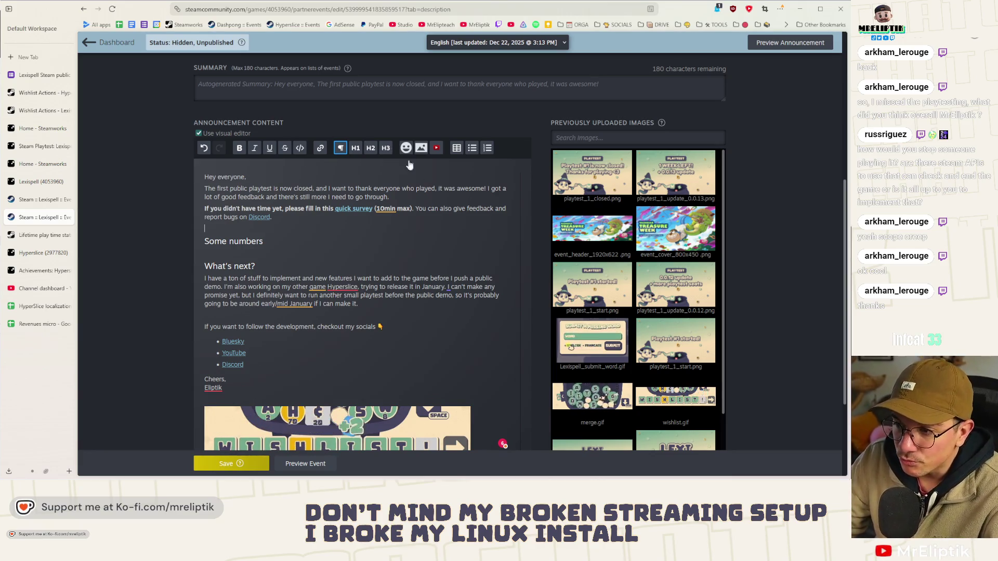
pyautogui.click(289, 252)
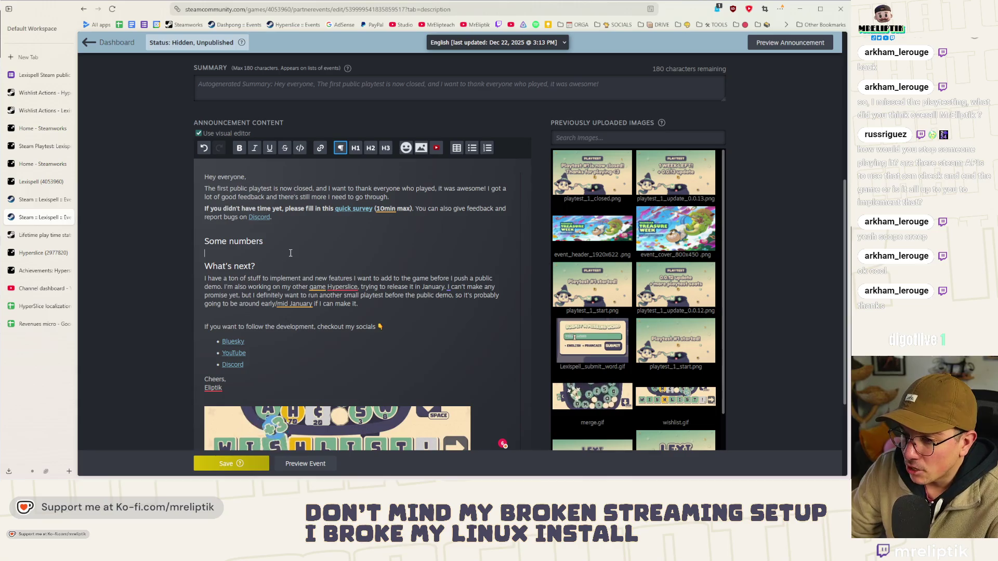
pyautogui.press('Return')
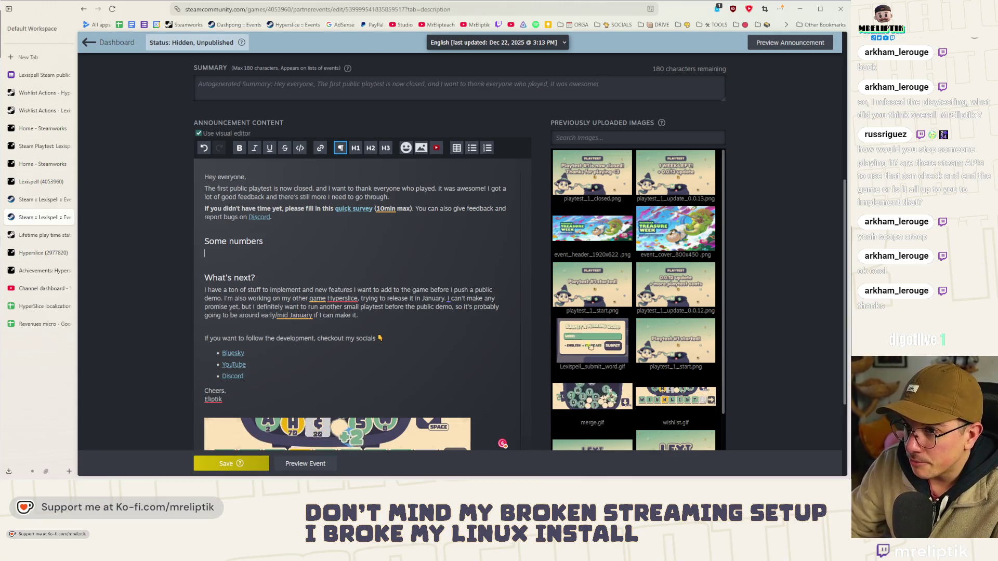
# Step: Write the stats paragraph: over 650 players, 35-minute median playtime, a sign people enjoy the game
pyautogui.write('More than')
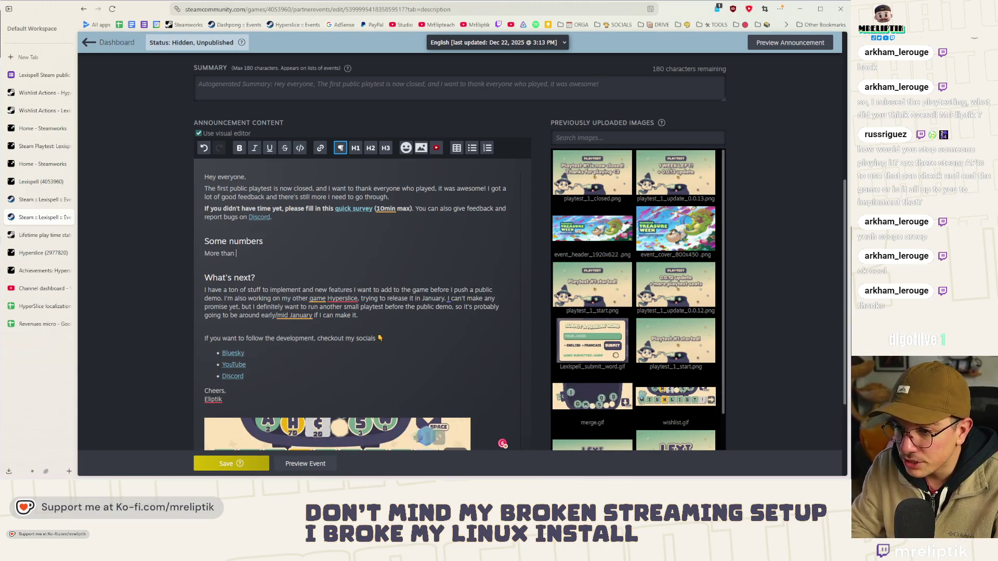
pyautogui.write(' 650 peop')
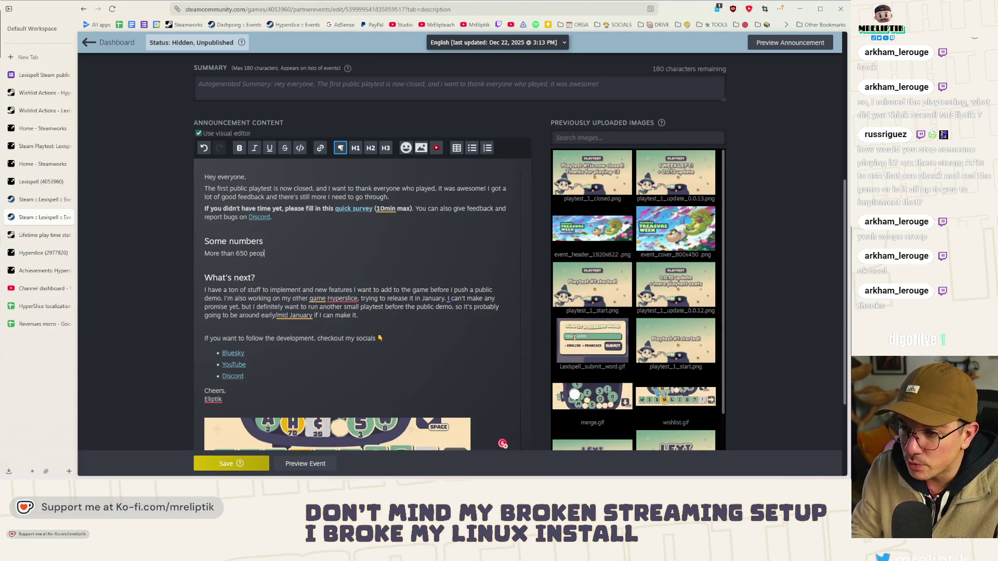
pyautogui.write('le got access an')
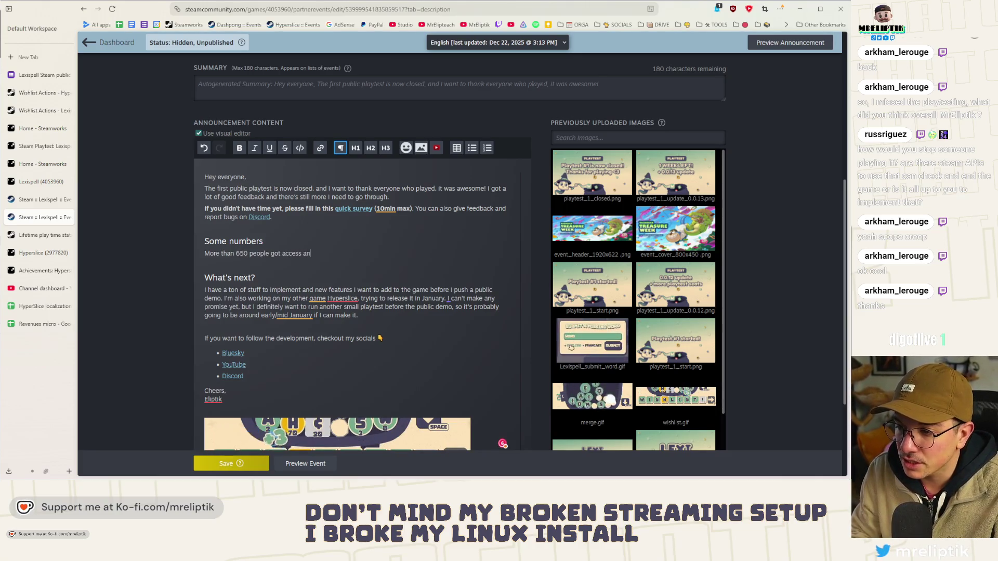
pyautogui.press('BackSpace')
pyautogui.press('BackSpace')
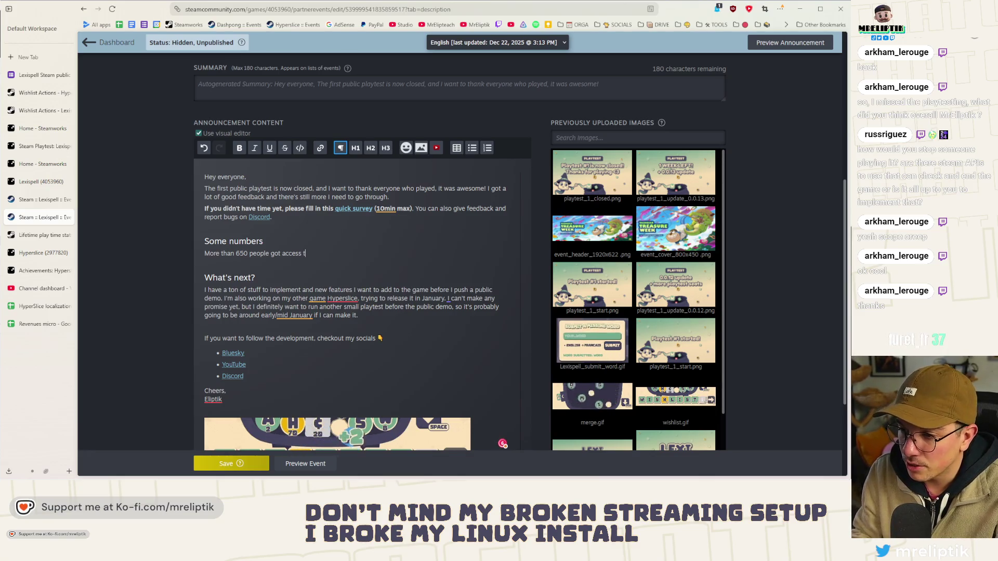
pyautogui.write('o the playtest (whic')
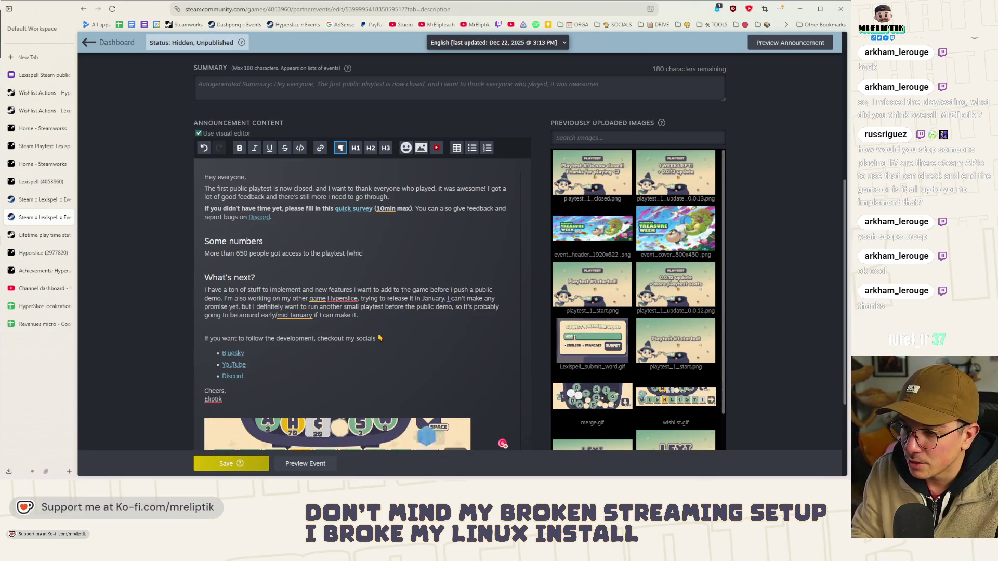
pyautogui.write('h is more than I ')
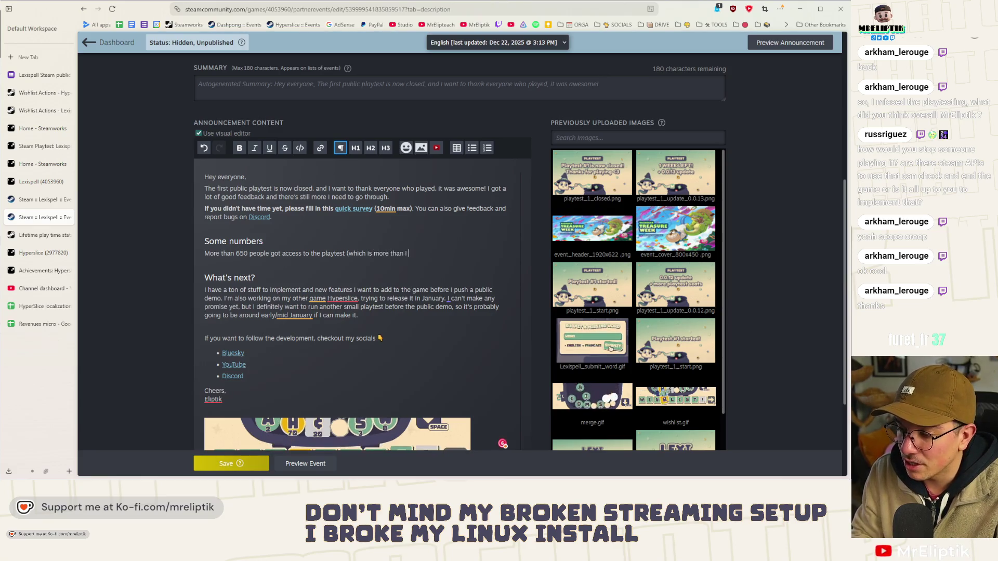
pyautogui.write('antici')
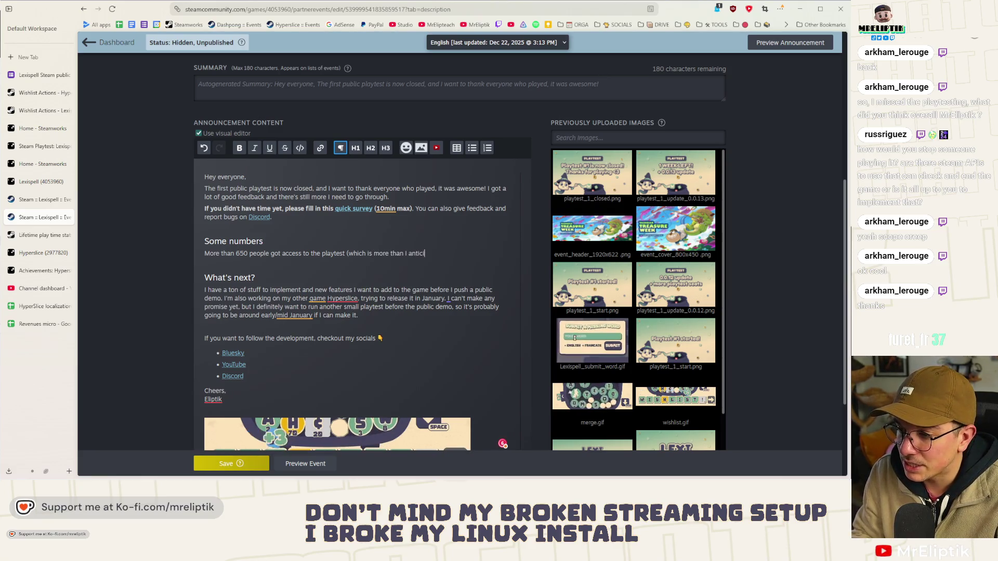
pyautogui.write('pated) an')
pyautogui.write('d the median ')
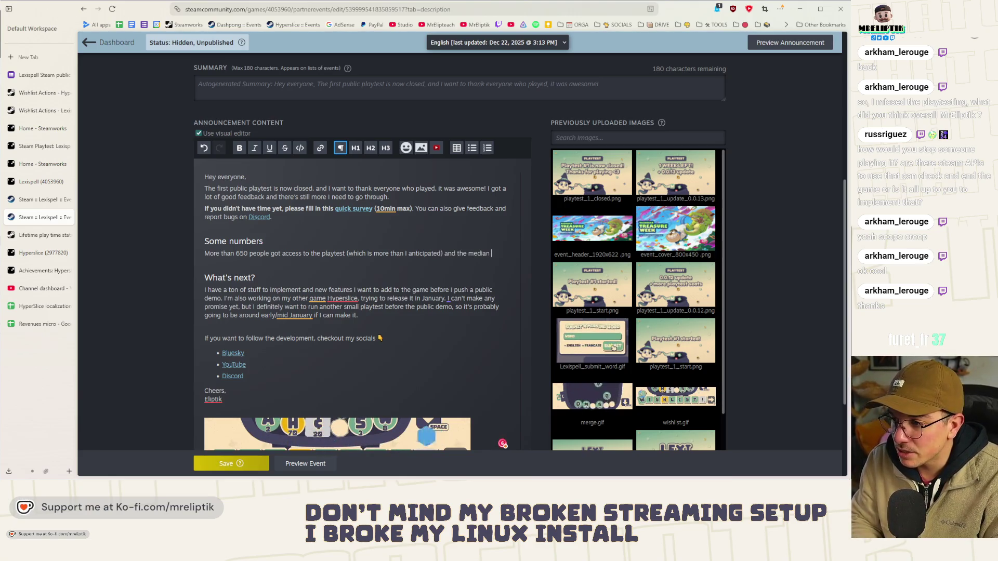
pyautogui.write('playtime')
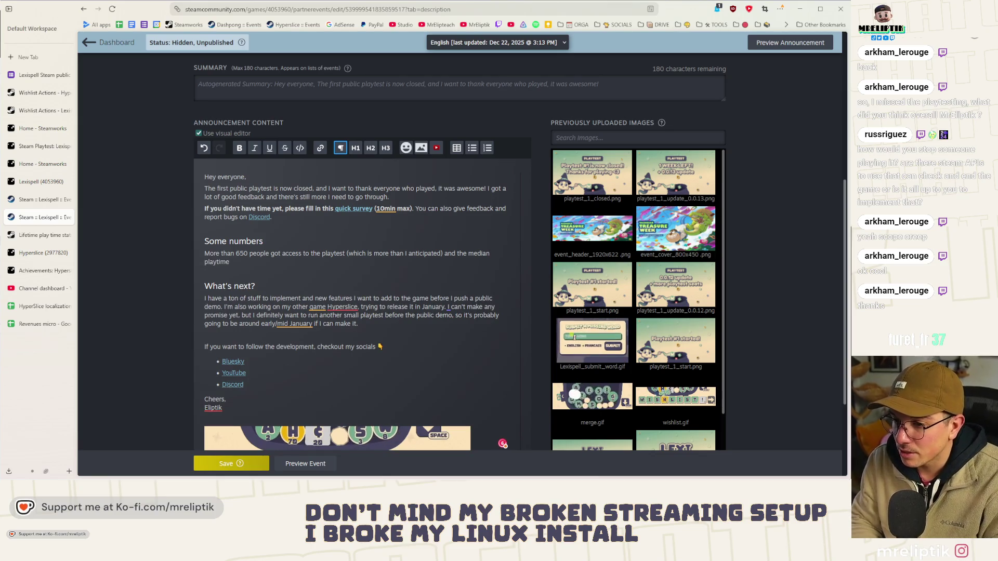
pyautogui.write(' has been around ')
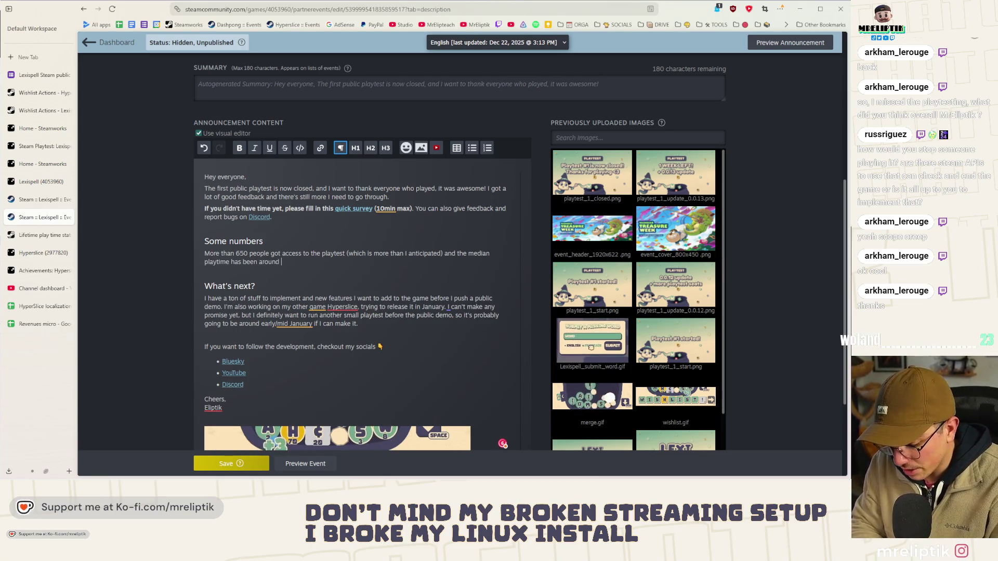
pyautogui.write('35 m')
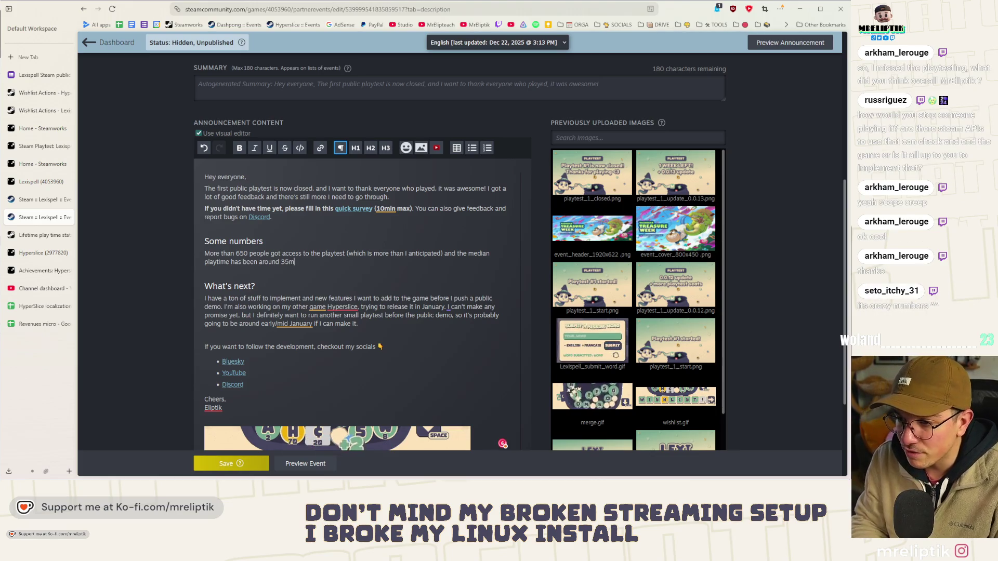
pyautogui.write('inutes throughout the')
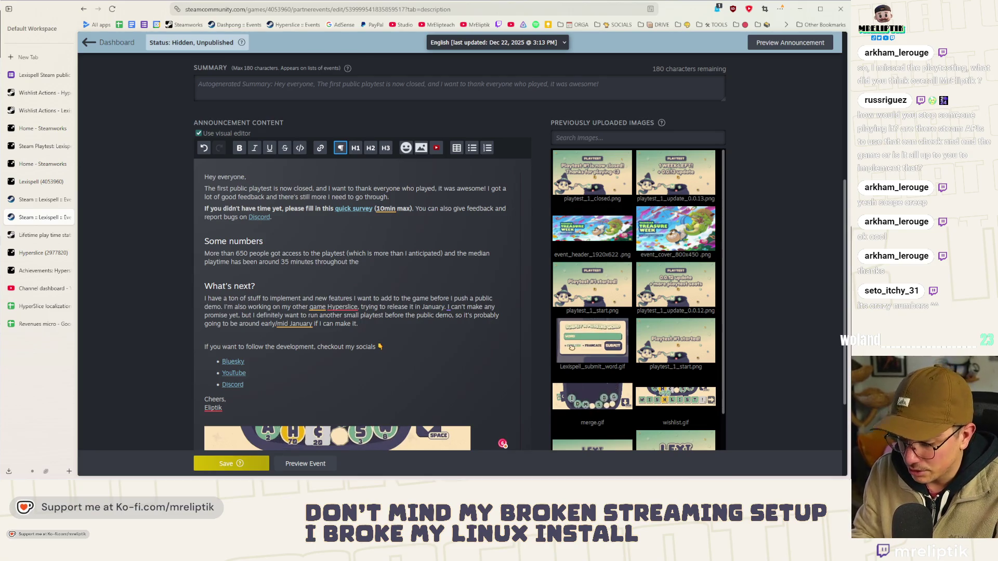
pyautogui.write(" entire playtest. I think it's qutie high and a g")
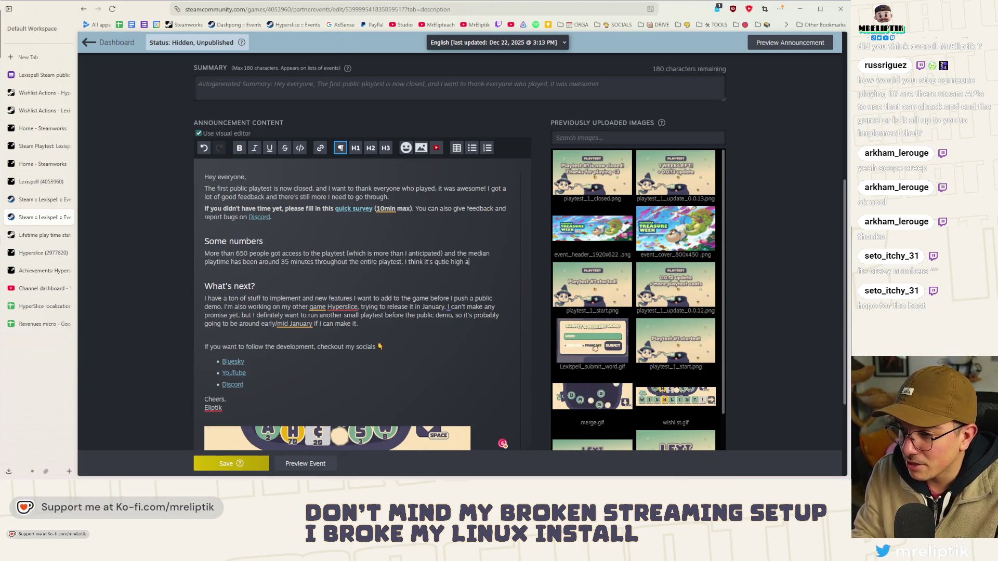
pyautogui.write('ood in')
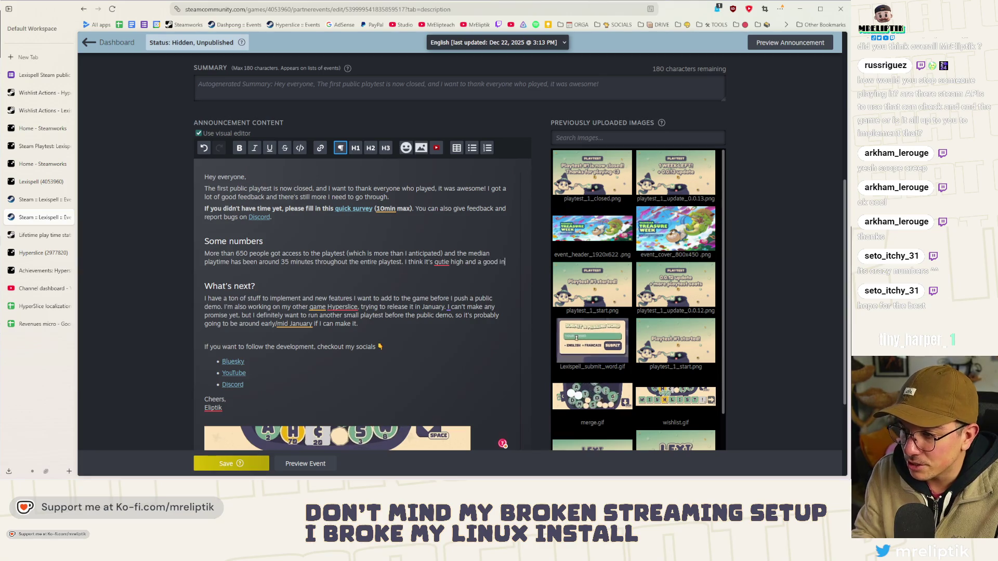
pyautogui.press('BackSpace')
pyautogui.press('BackSpace')
pyautogui.press('BackSpace')
pyautogui.write('her')
pyautogui.write('ication that people')
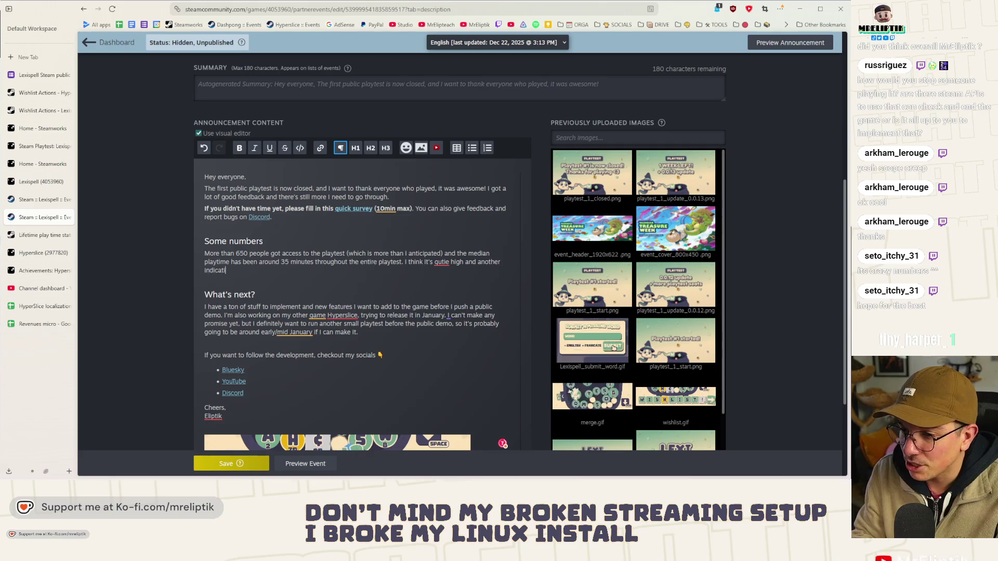
pyautogui.press('BackSpace')
pyautogui.press('BackSpace')
pyautogui.press('BackSpace')
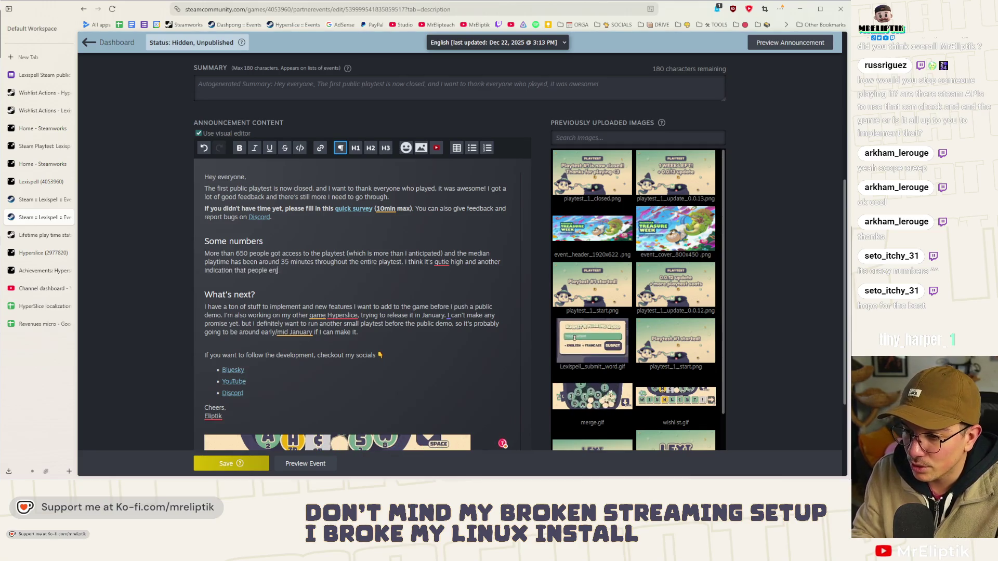
pyautogui.write('you enjoy the game.')
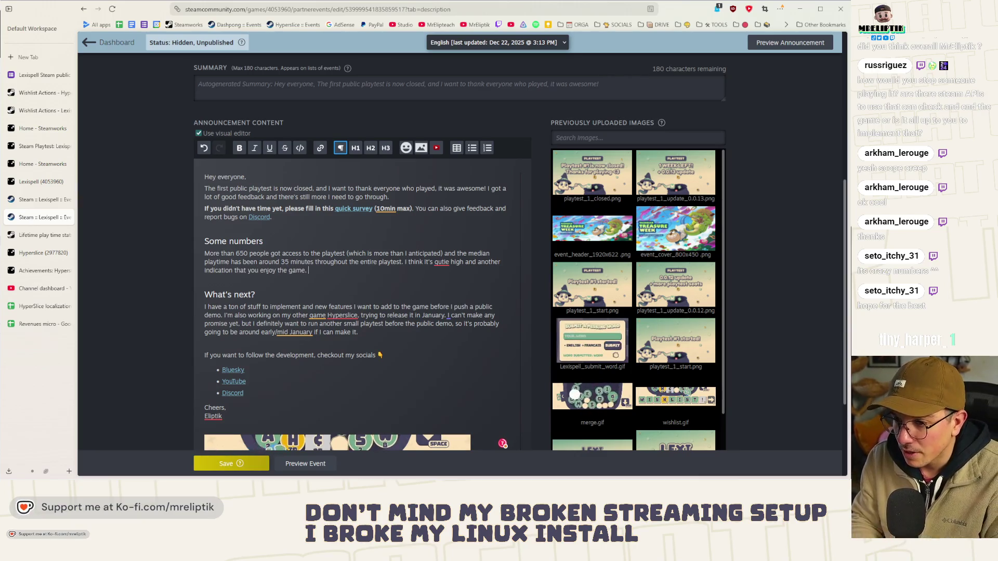
pyautogui.press('Return')
pyautogui.click(47, 234)
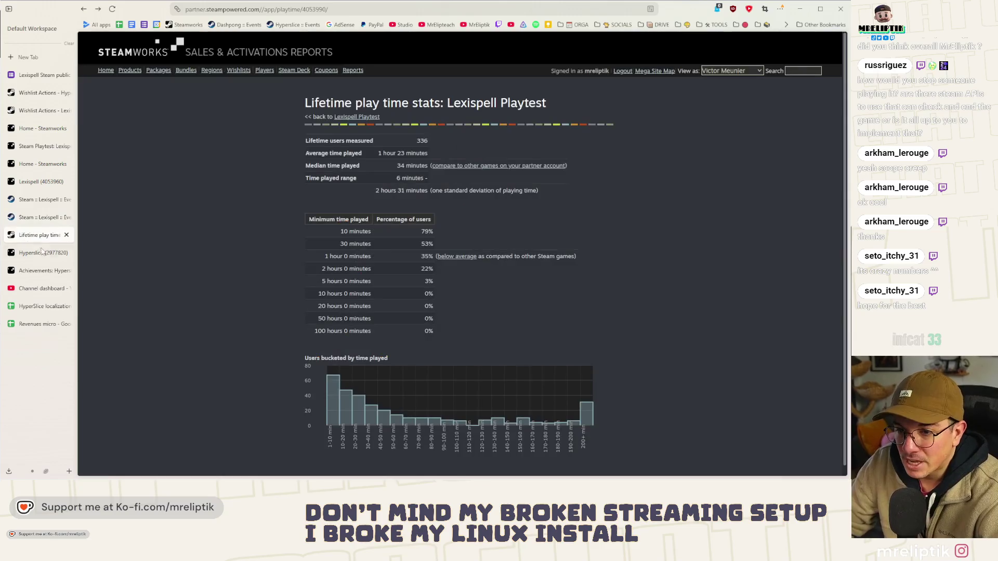
# Step: Screenshot the lifetime time-played histogram and save the capture to a file
pyautogui.moveTo(336, 397)
pyautogui.moveTo(591, 406)
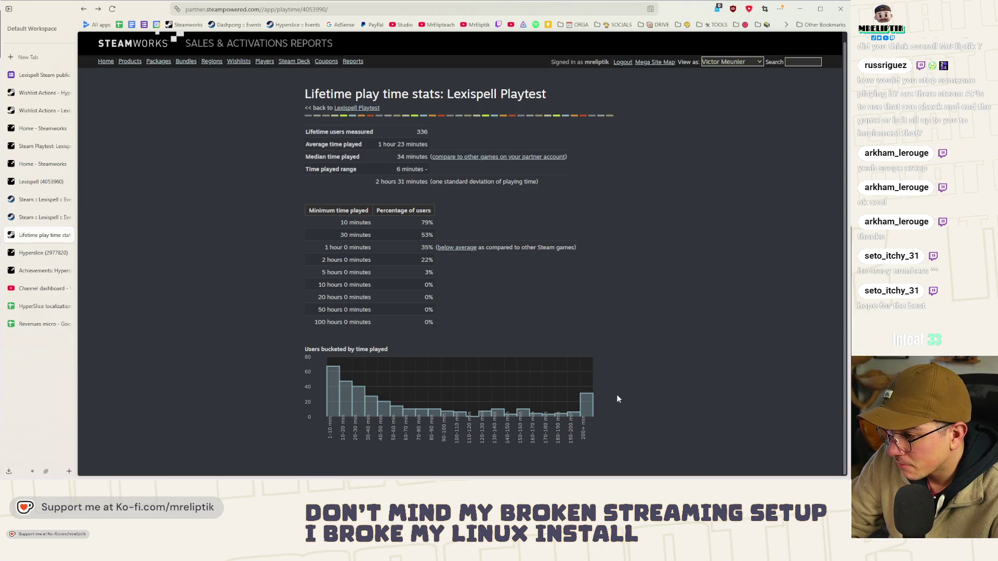
pyautogui.press('super+shift+s')
pyautogui.moveTo(327, 374); pyautogui.dragTo(607, 453)
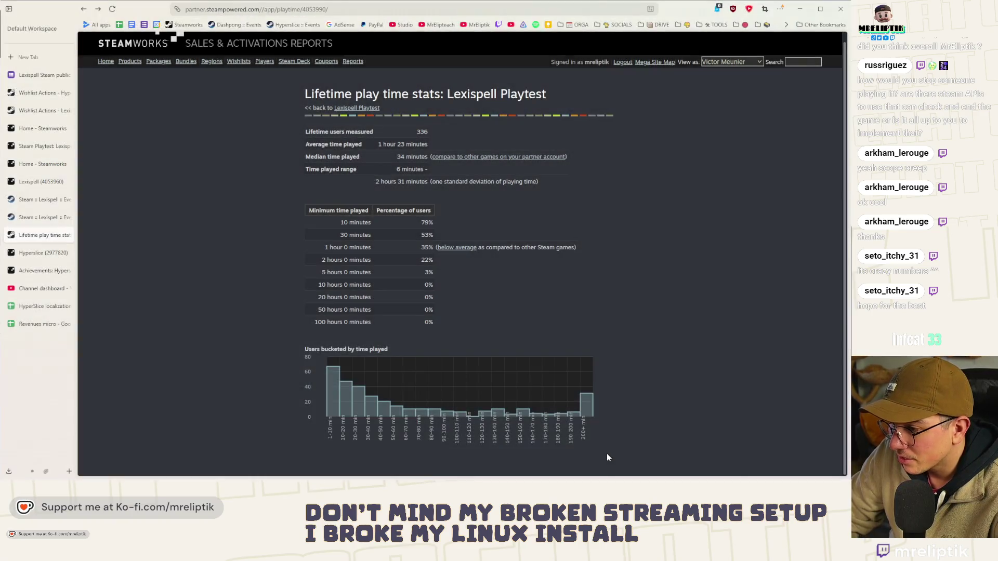
pyautogui.click(684, 357)
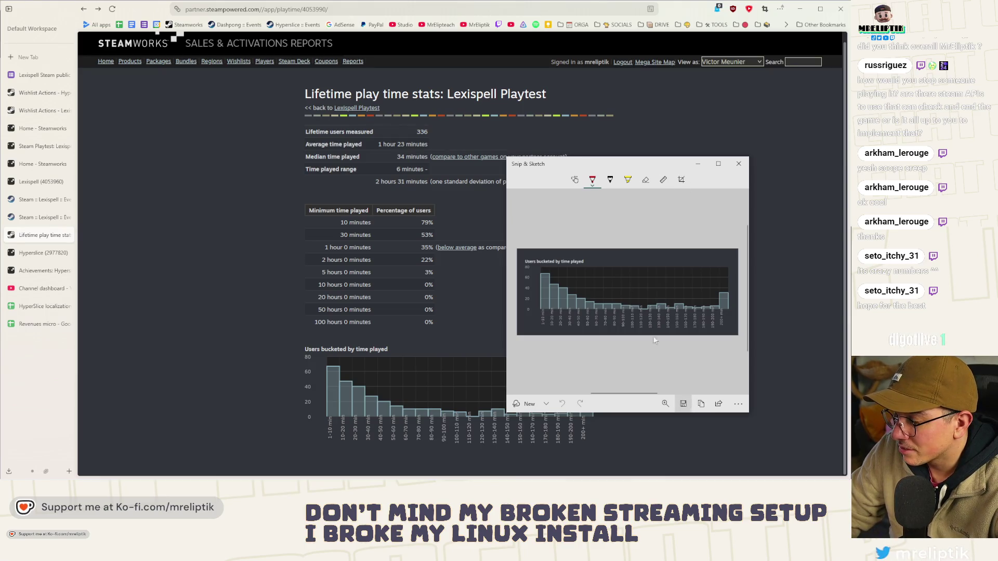
pyautogui.hotkey('ctrl', 's')
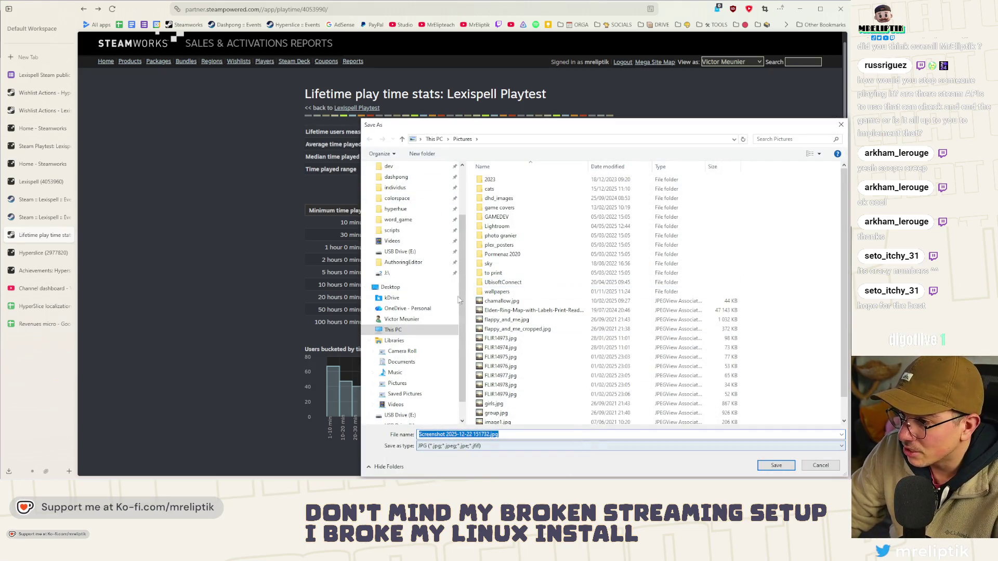
pyautogui.click(402, 318)
pyautogui.press('Return')
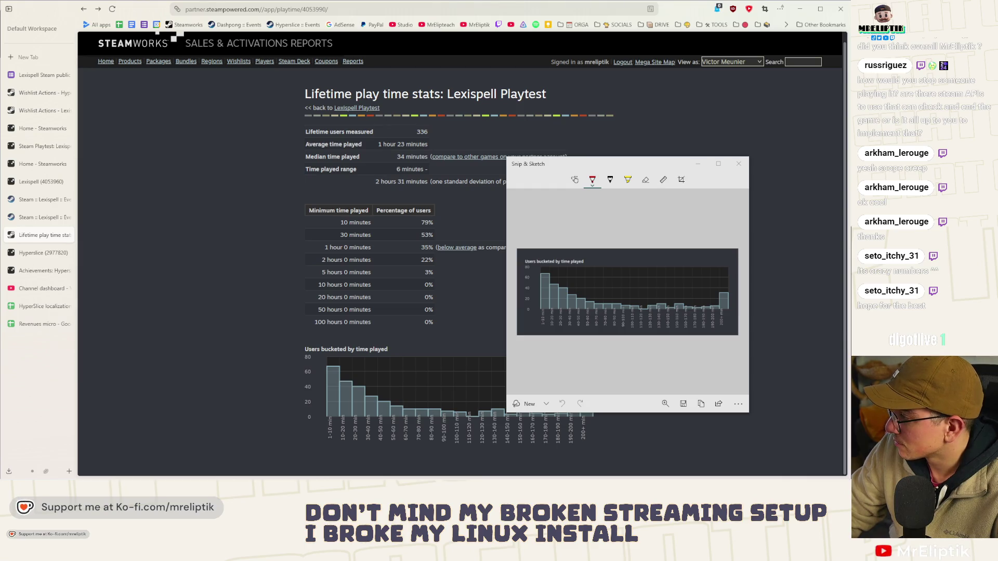
# Step: Go through the achievements and Hyperslice pages back to the Lexispell event editor
pyautogui.click(31, 269)
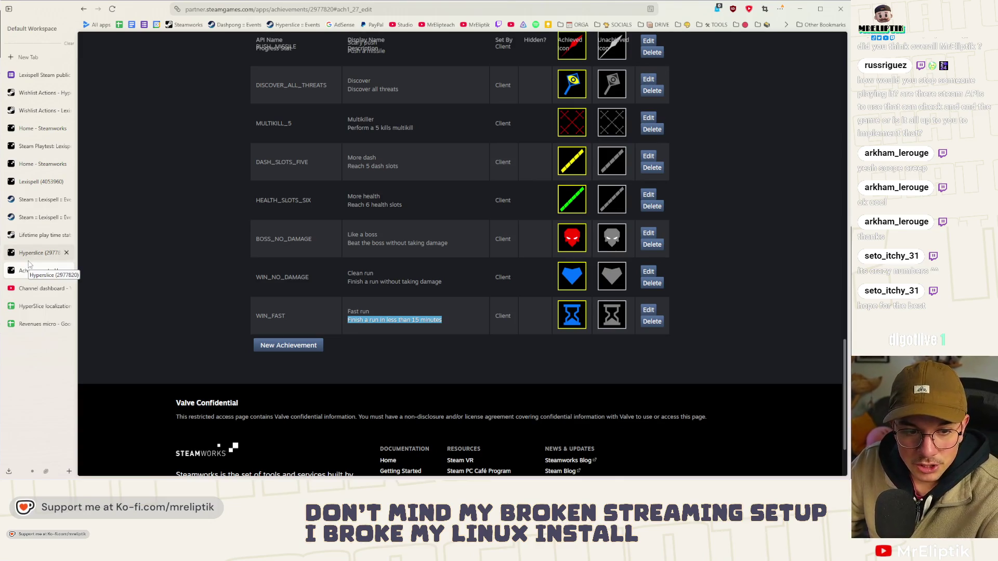
pyautogui.click(30, 255)
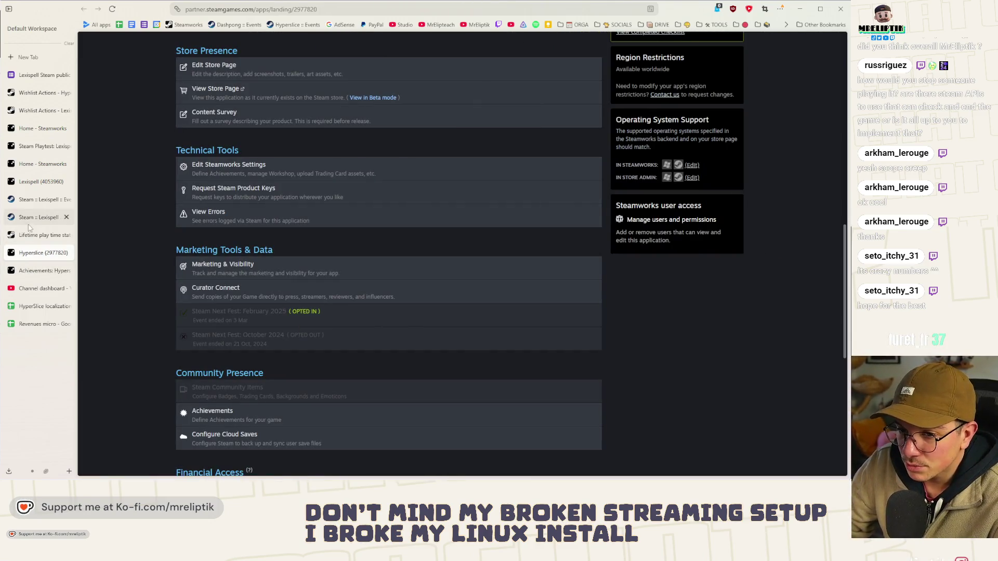
pyautogui.click(37, 217)
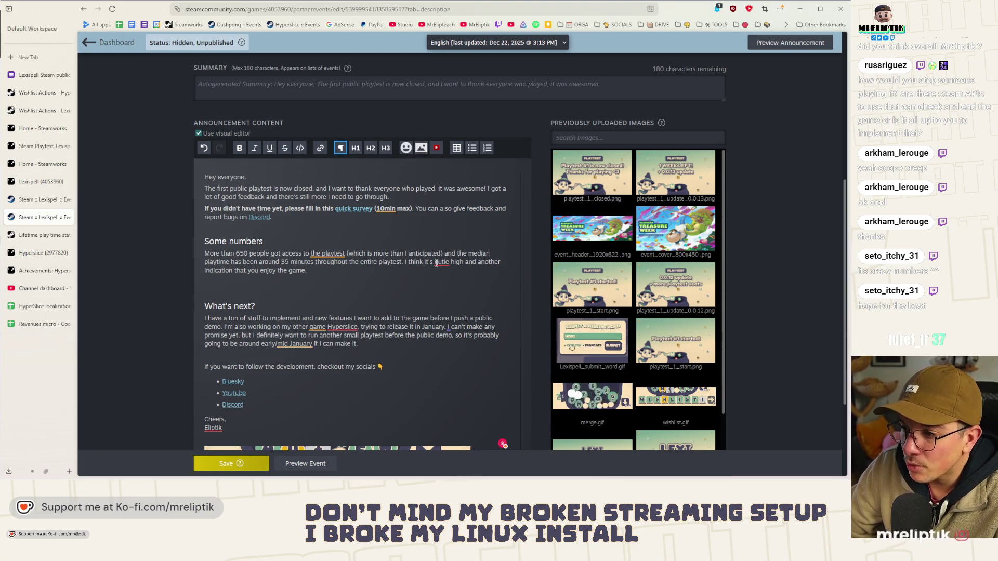
# Step: Fix 'qutie' to 'quite' and paste the time-played histogram under the Some numbers paragraph
pyautogui.moveTo(441, 262)
pyautogui.click(450, 318)
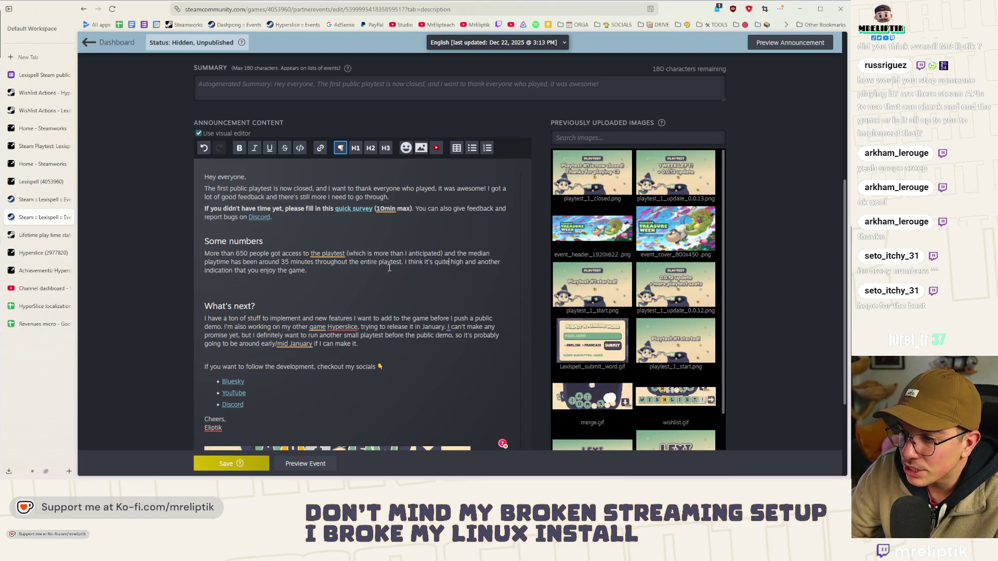
pyautogui.click(242, 286)
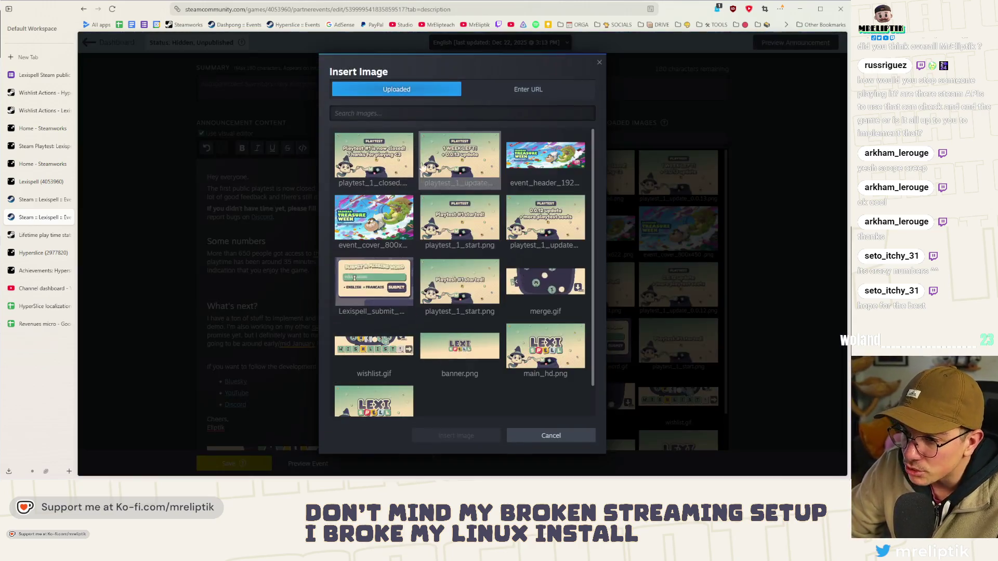
pyautogui.click(421, 149)
pyautogui.press('Escape')
pyautogui.scroll(-5, 713, 412)
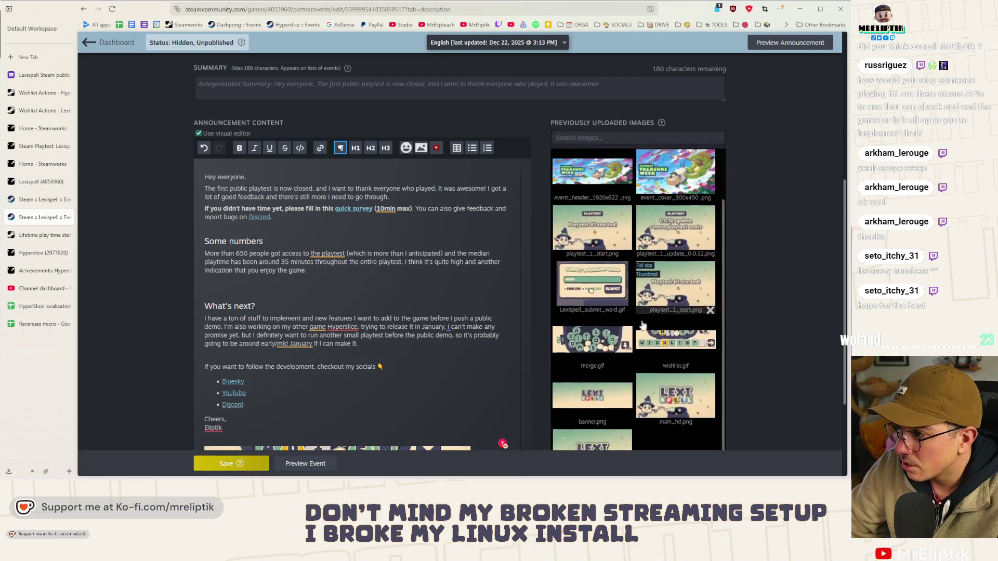
pyautogui.scroll(-3, 713, 414)
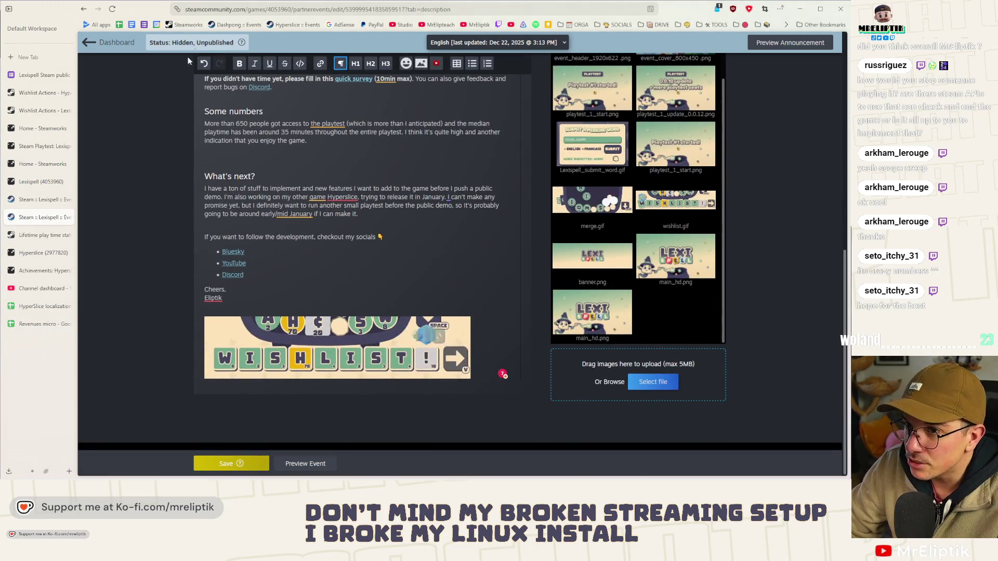
pyautogui.hotkey('ctrl', 'v')
pyautogui.write('Som')
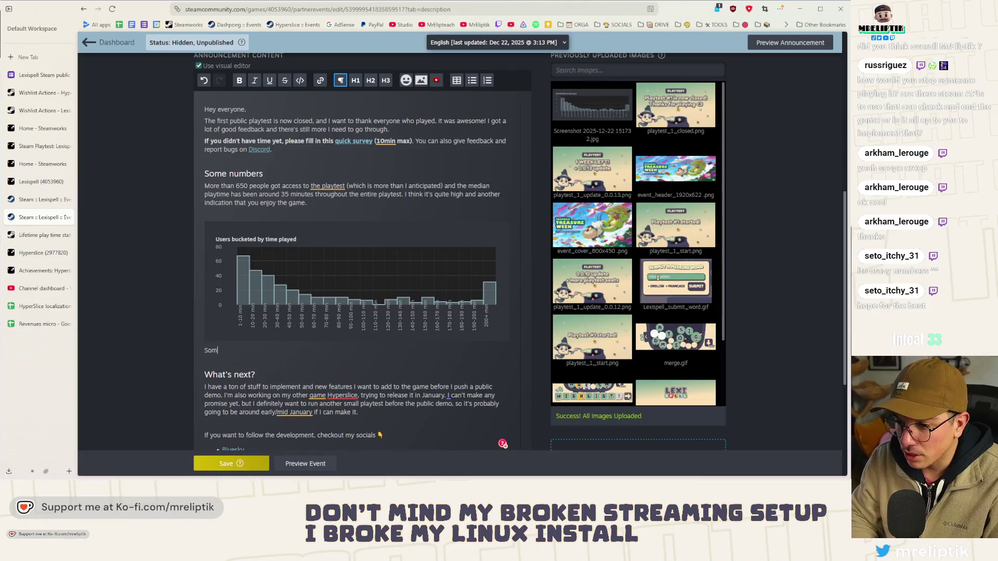
pyautogui.write('e of ty')
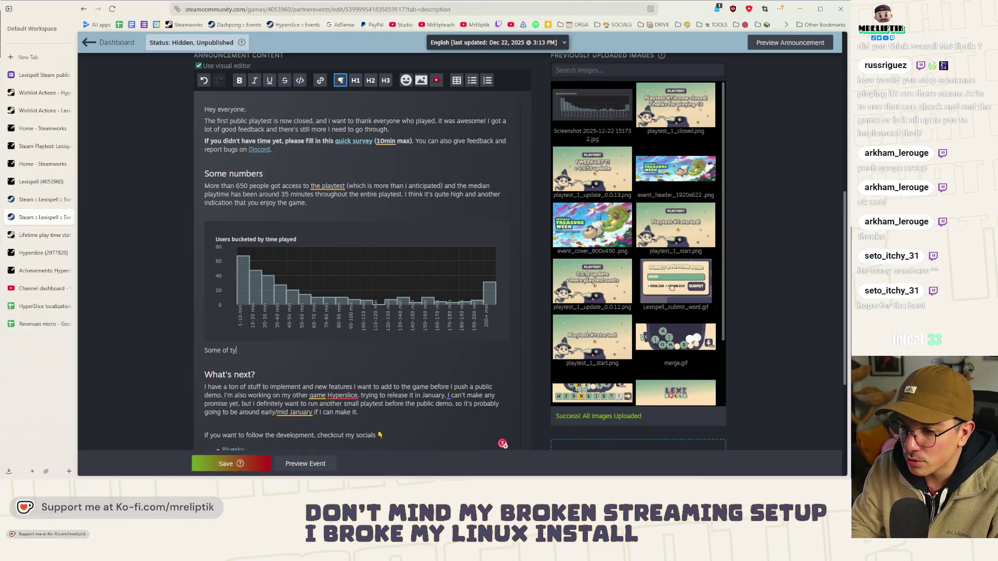
pyautogui.write('31to pbe pri')
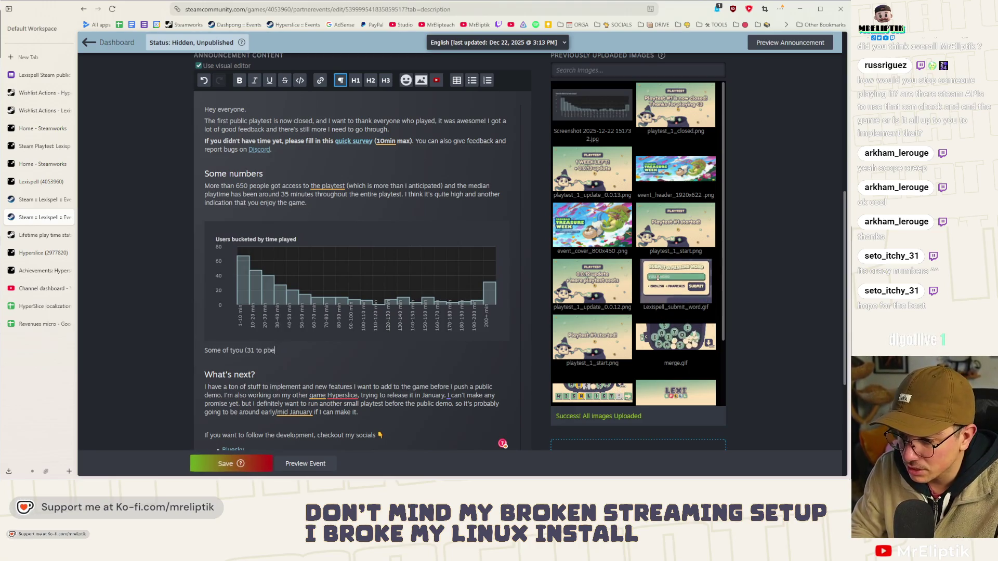
pyautogui.write('e ')
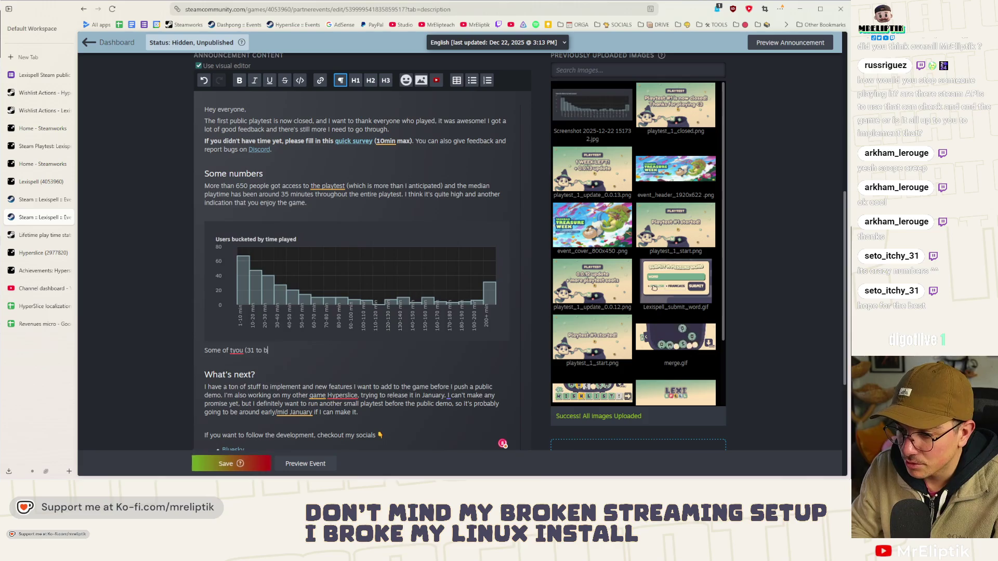
pyautogui.write('pricese) pla')
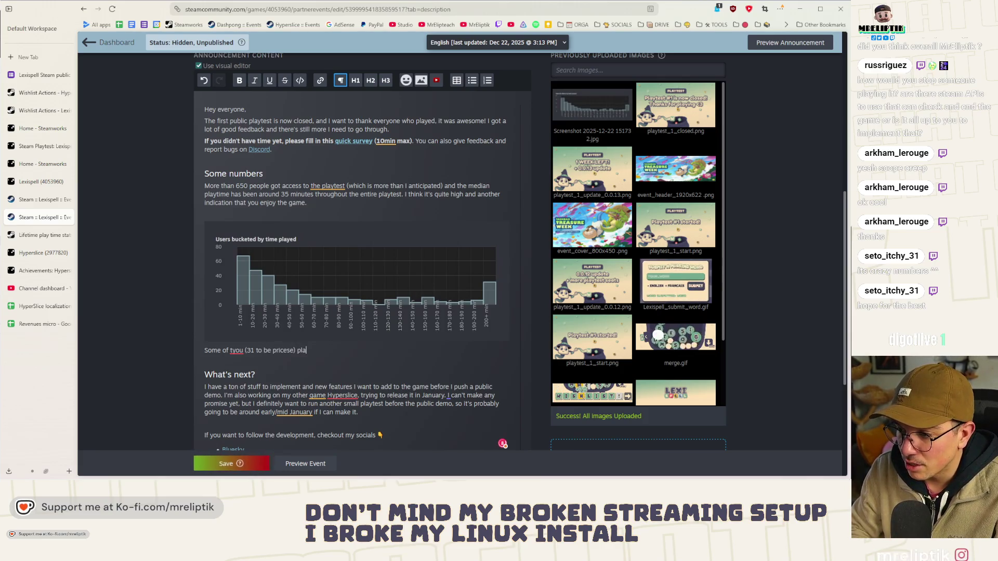
pyautogui.write('yed more than 200+')
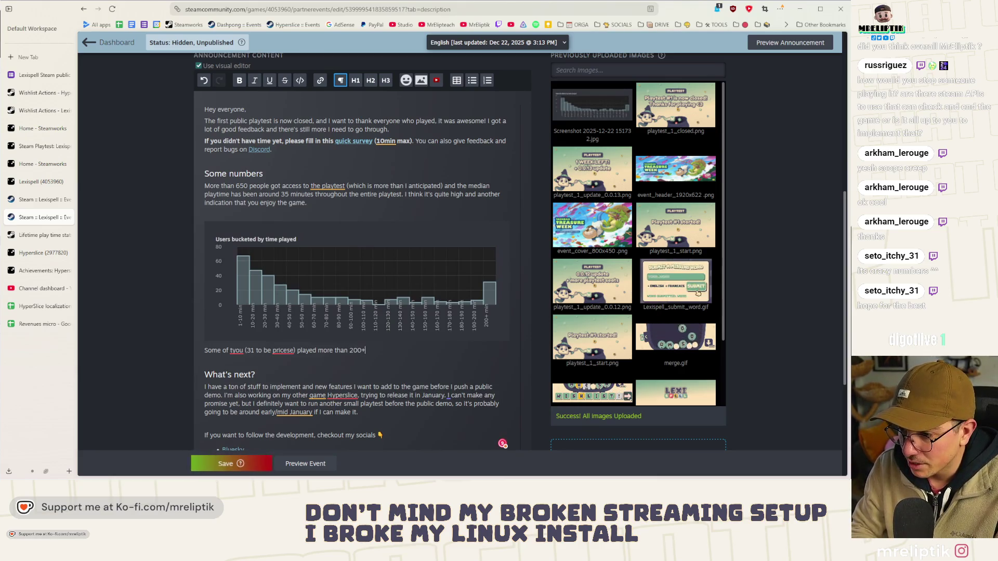
# Step: Complete the note that 31 players played over 200 mins and correct 'pricese' to 'precise'
pyautogui.press('BackSpace')
pyautogui.write('min')
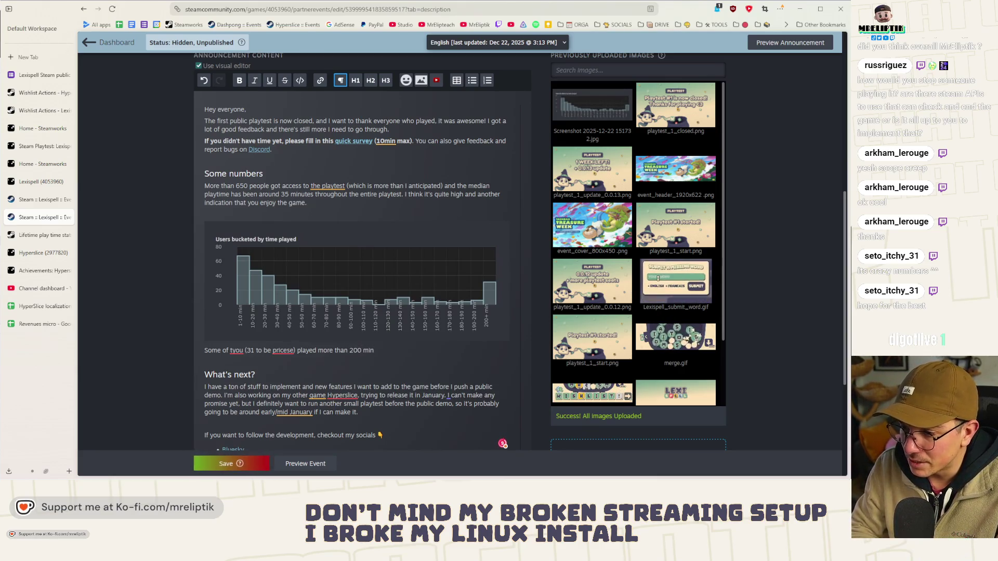
pyautogui.write("s, that's crazy!")
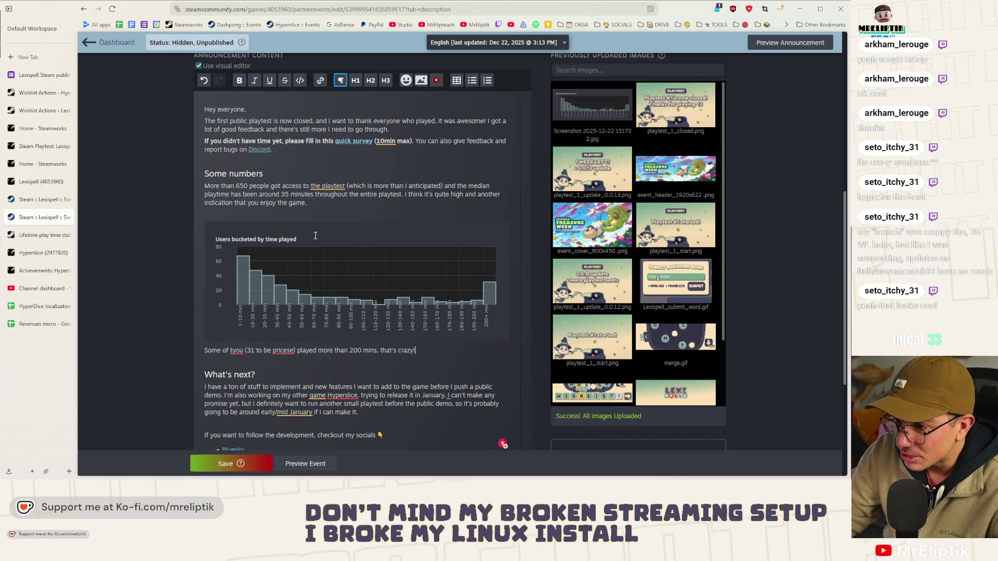
pyautogui.click(232, 351)
pyautogui.click(282, 350)
pyautogui.press('Delete')
pyautogui.press('Delete')
pyautogui.press('Delete')
pyautogui.press('BackSpace')
pyautogui.press('BackSpace')
pyautogui.write('ecize')
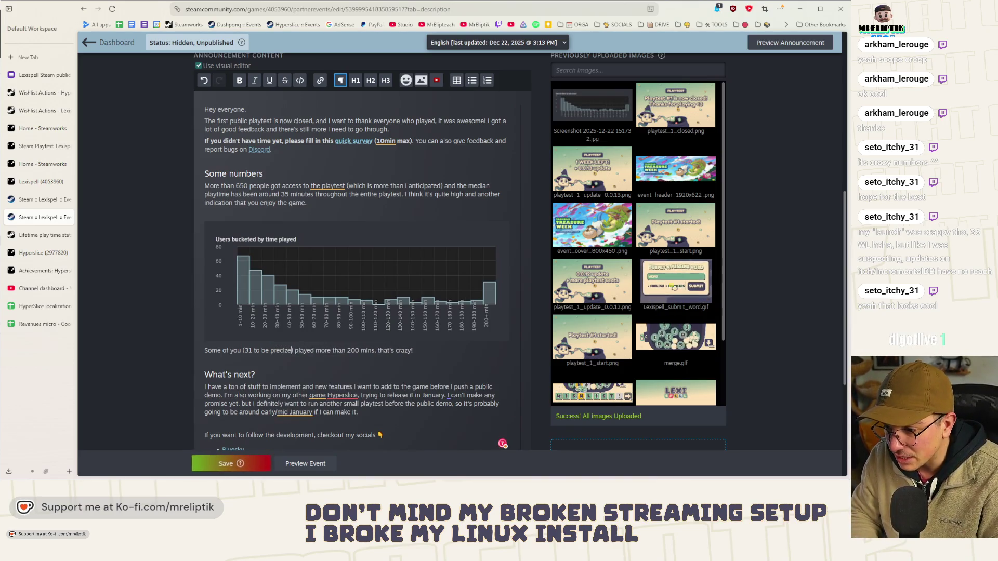
pyautogui.click(370, 360)
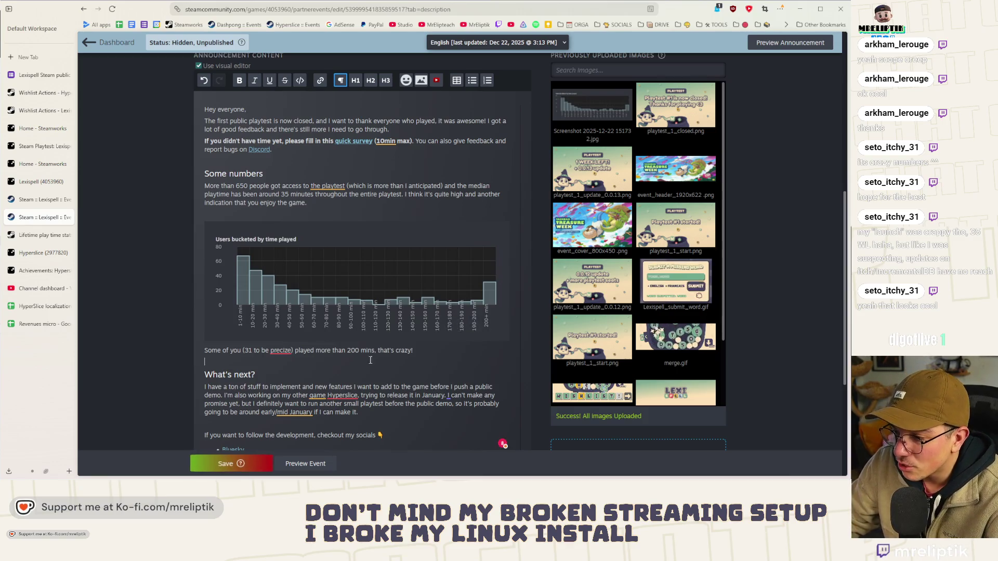
pyautogui.click(280, 349)
pyautogui.click(285, 408)
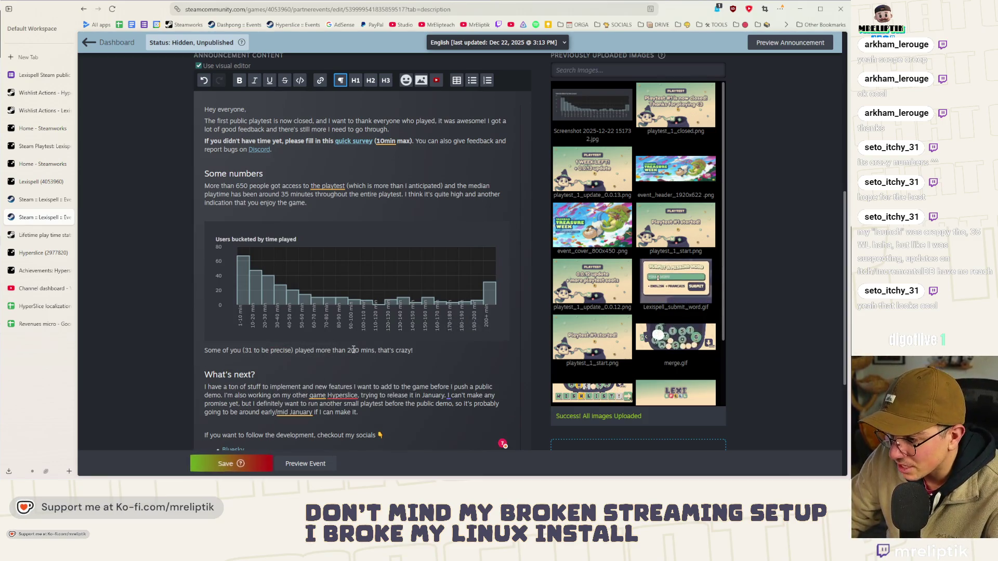
pyautogui.press('End')
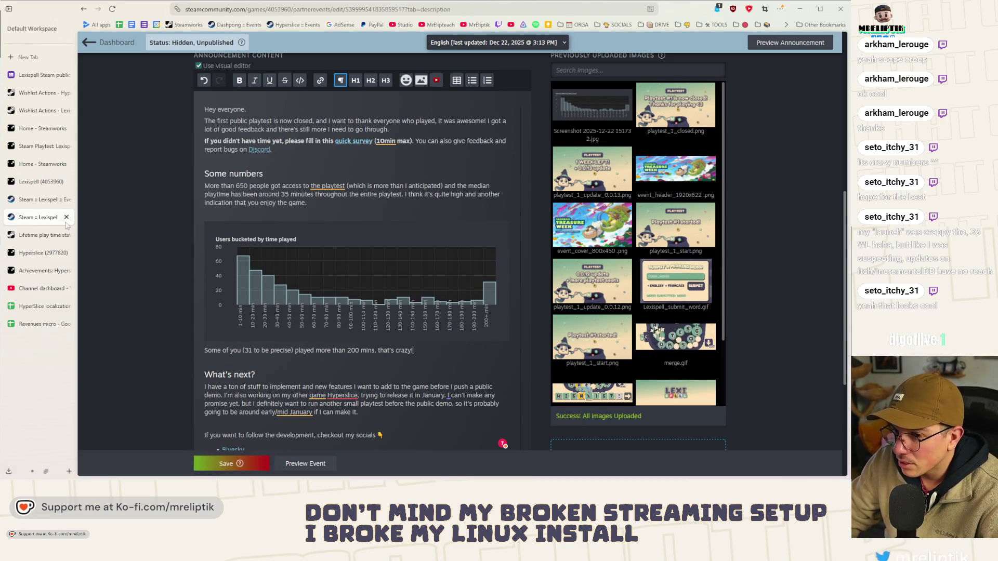
pyautogui.click(29, 237)
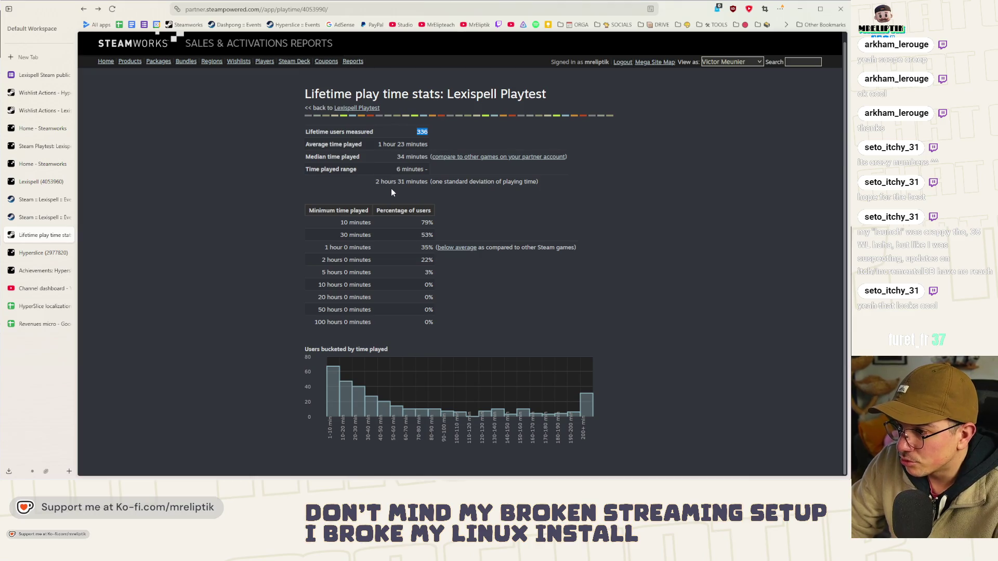
# Step: Look over the Hyperslice app page, the lifetime playtime stats and the Lexispell app landing page
pyautogui.click(26, 254)
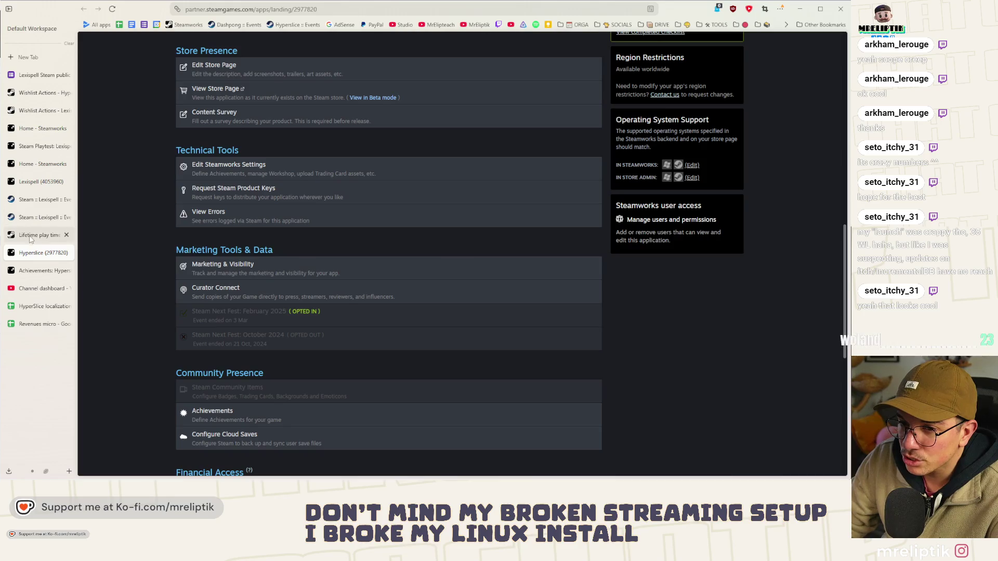
pyautogui.click(36, 235)
pyautogui.click(36, 181)
pyautogui.scroll(5, 133, 262)
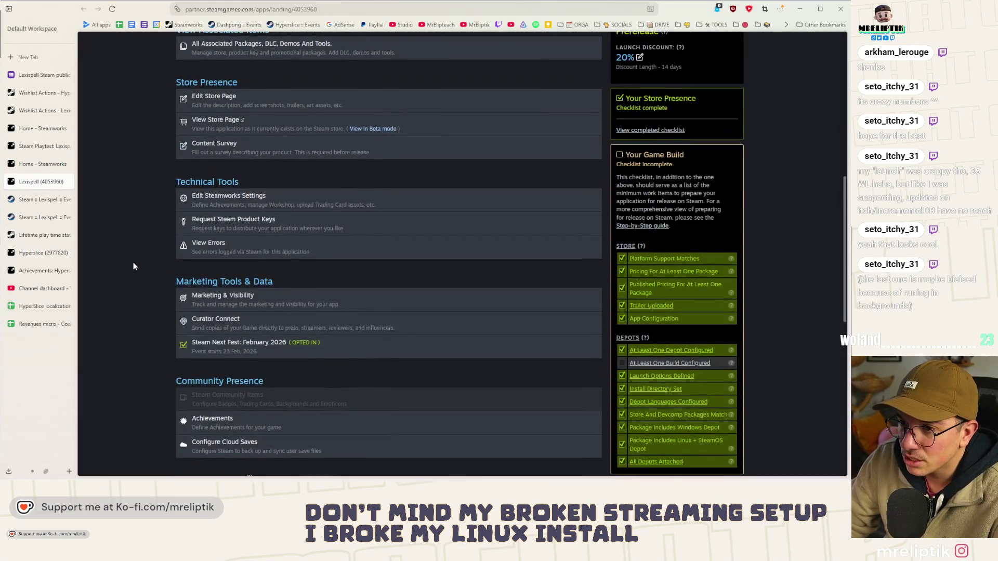
pyautogui.scroll(-4, 134, 262)
pyautogui.scroll(-3, 133, 265)
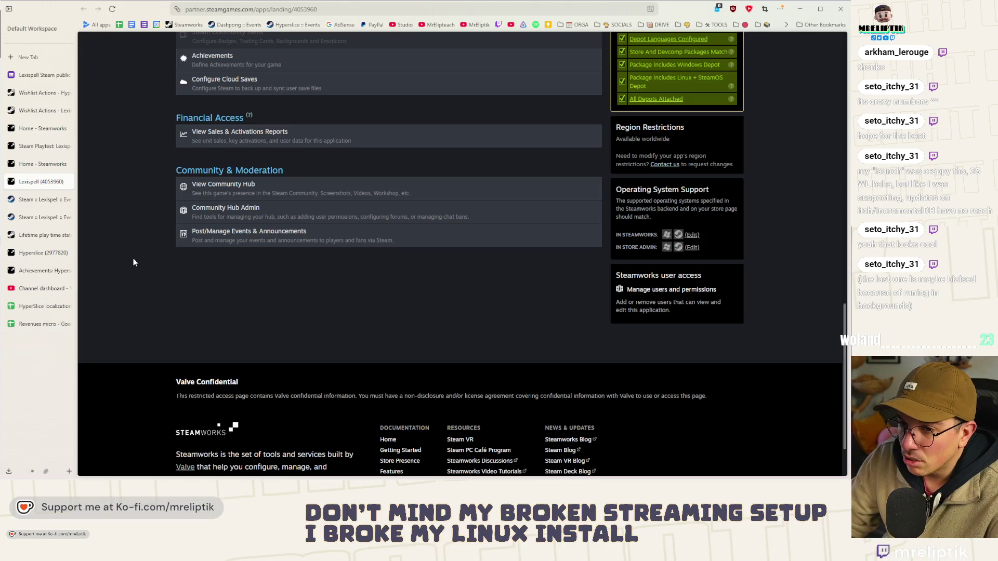
pyautogui.scroll(15, 133, 262)
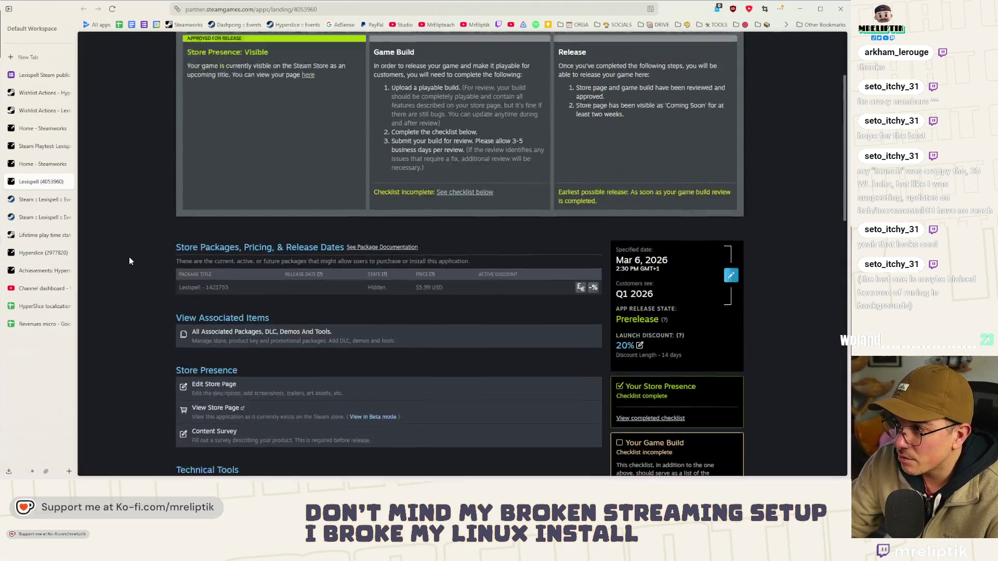
pyautogui.scroll(-2, 130, 258)
# Step: Recheck the lifetime playtime stats and playtest participant numbers, then return to the Lexispell announcement editor
pyautogui.click(32, 235)
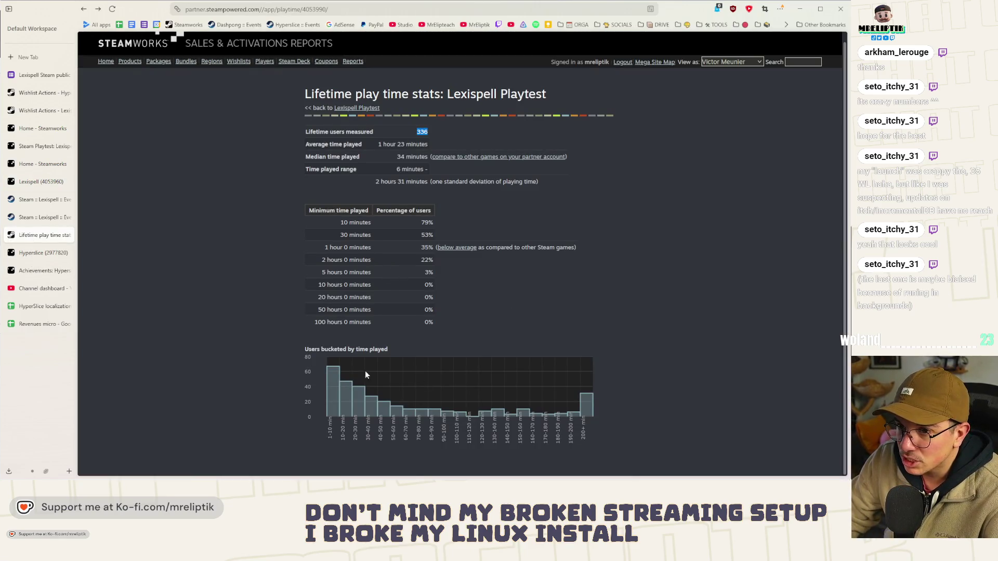
pyautogui.click(35, 148)
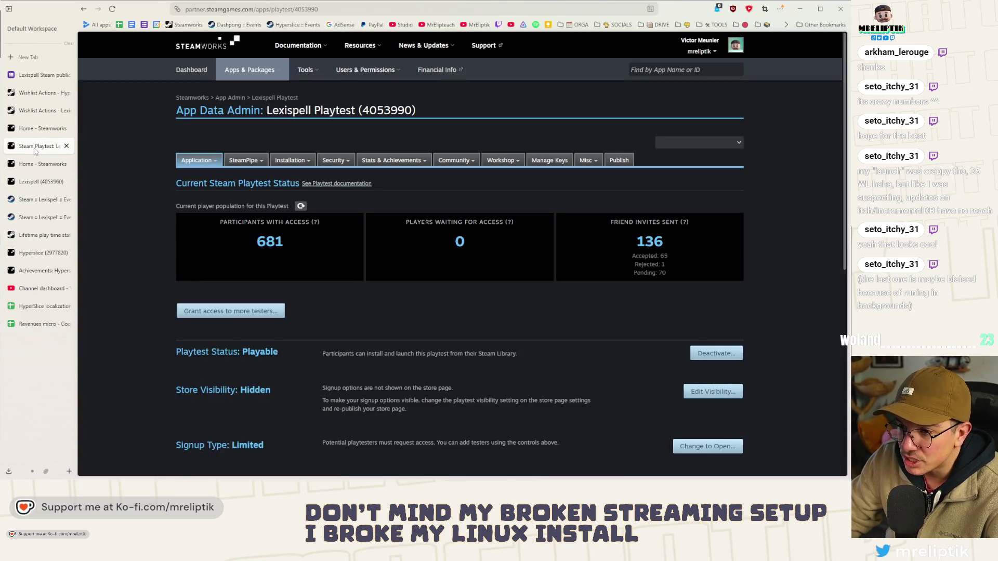
pyautogui.click(35, 134)
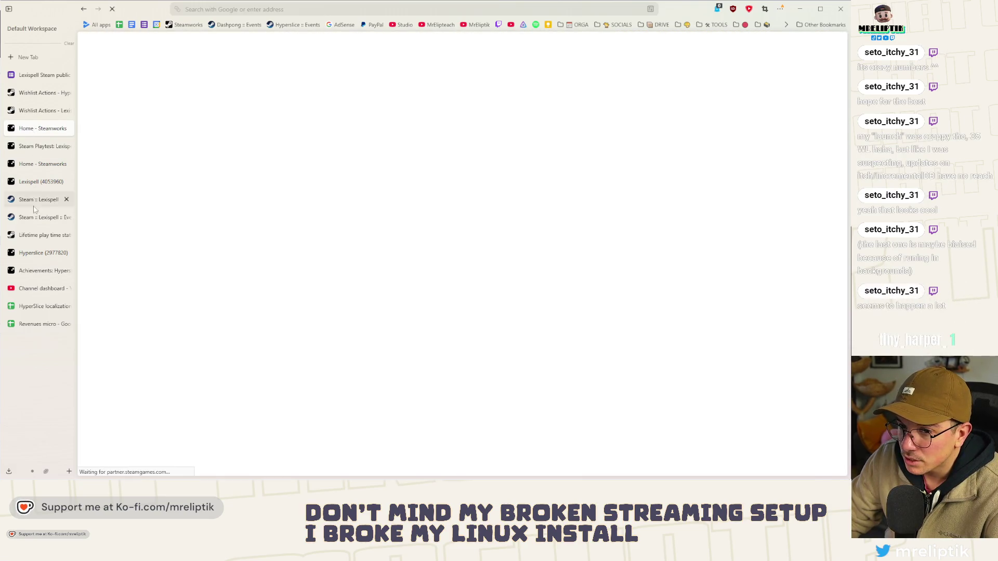
pyautogui.click(31, 235)
pyautogui.click(28, 221)
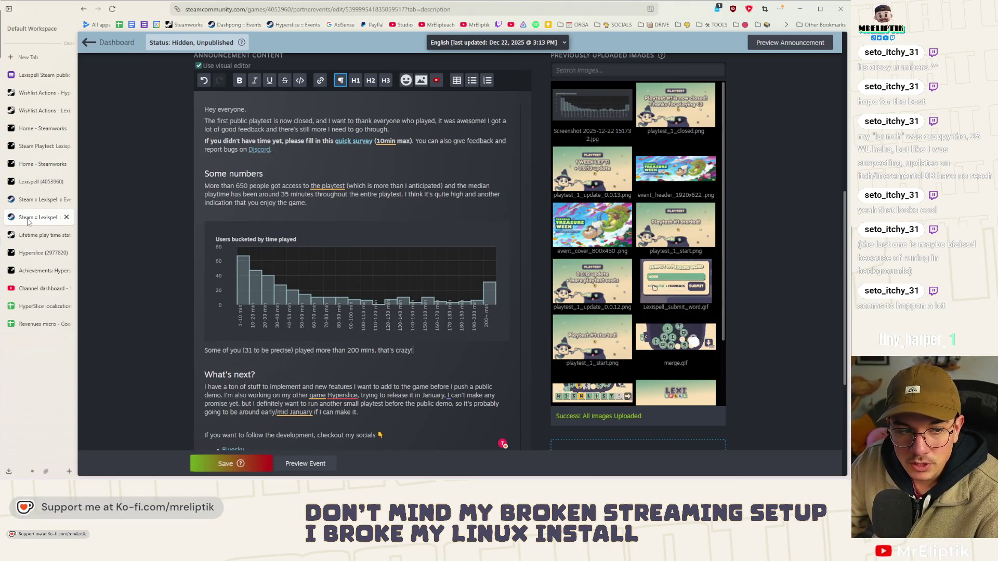
# Step: Begin a new paragraph below 'that's crazy!' reading 'I have way more data to look at as I was colelcti'
pyautogui.moveTo(352, 340)
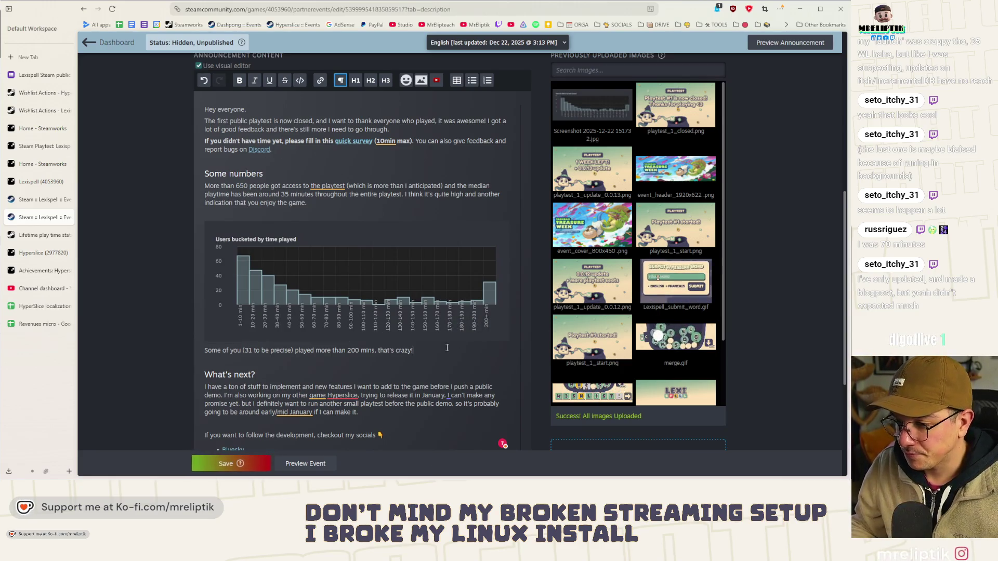
pyautogui.press('Return')
pyautogui.write('I ha')
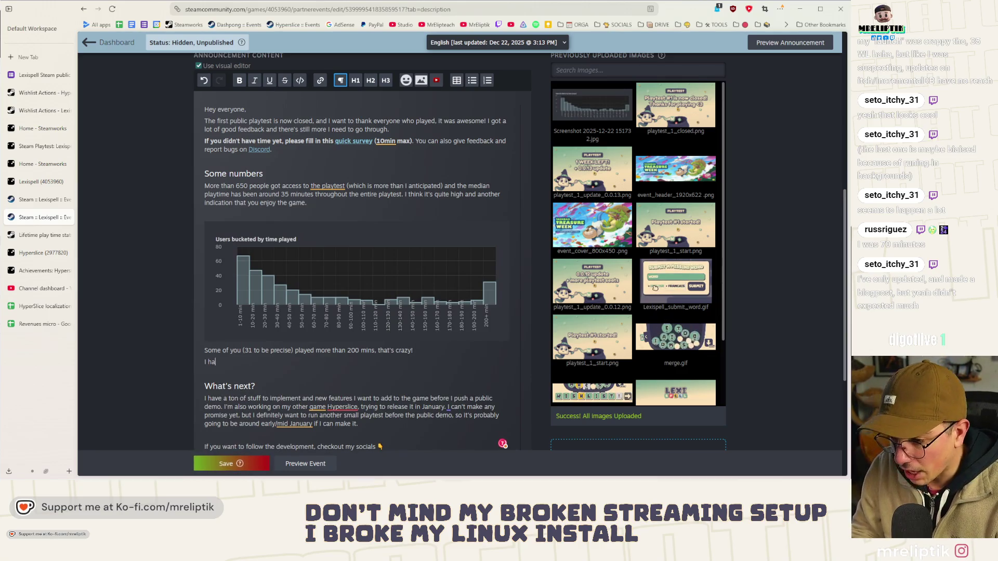
pyautogui.write('ve way more data')
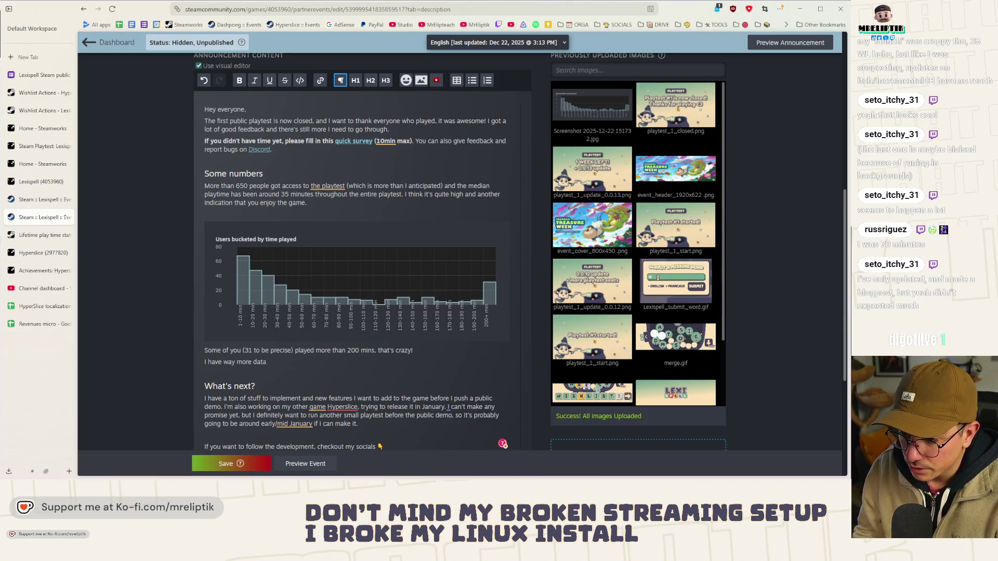
pyautogui.write(' to look at as I was col')
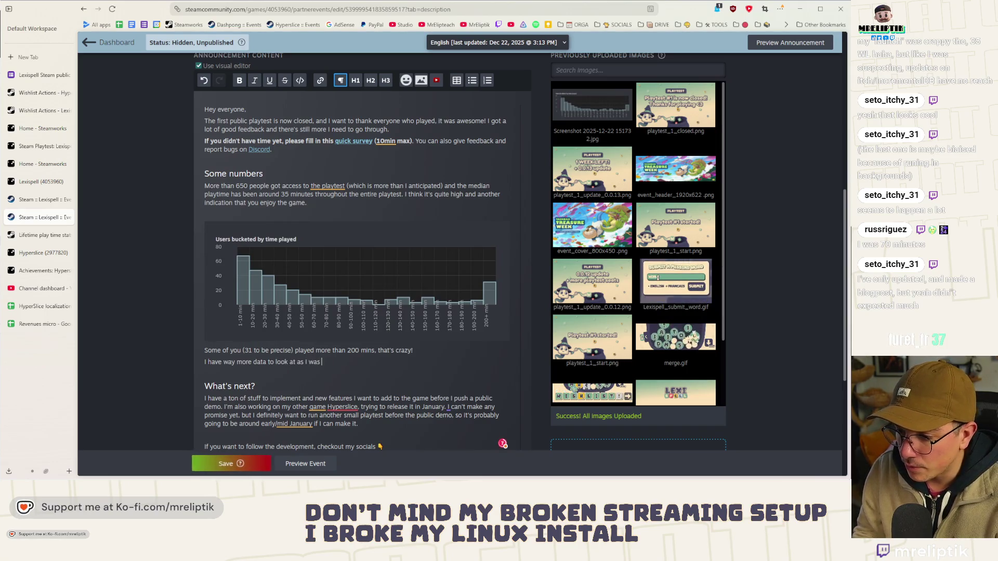
pyautogui.write('elcti')
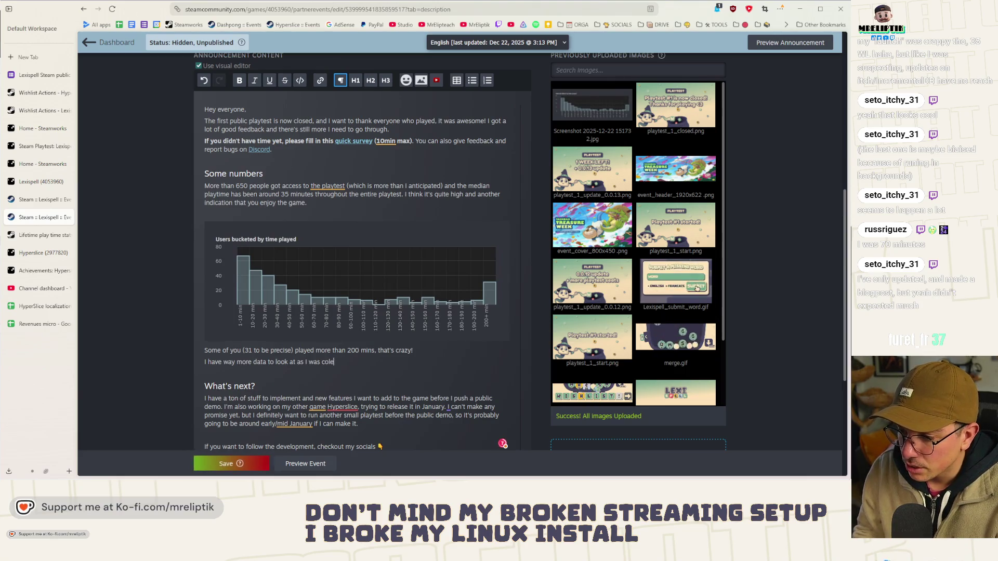
# Step: Fix 'colelcting' and finish the paragraph: Steam stats data not computed yet, 'I'll let you know' when more insights come
pyautogui.press('BackSpace')
pyautogui.write('lecting ')
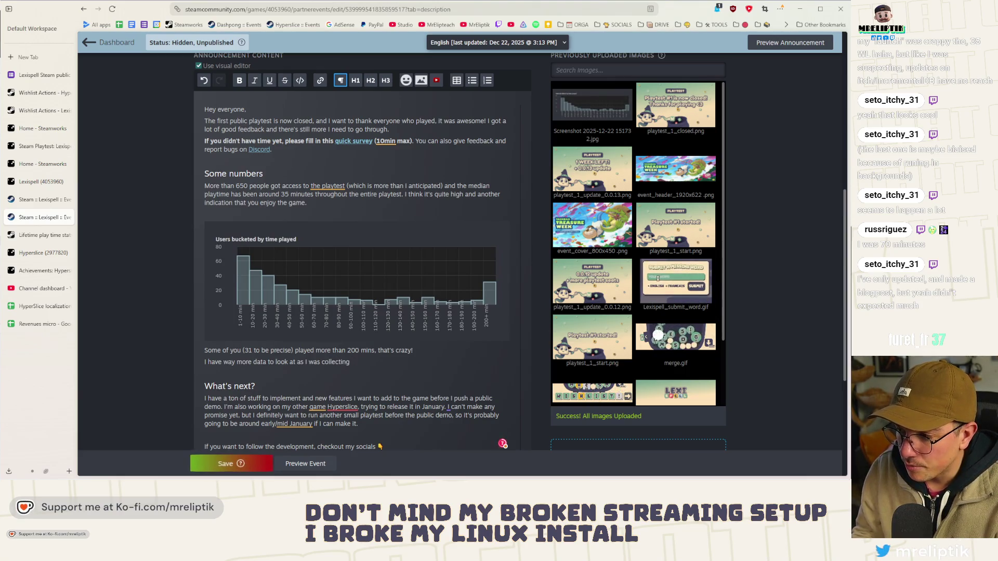
pyautogui.write('st')
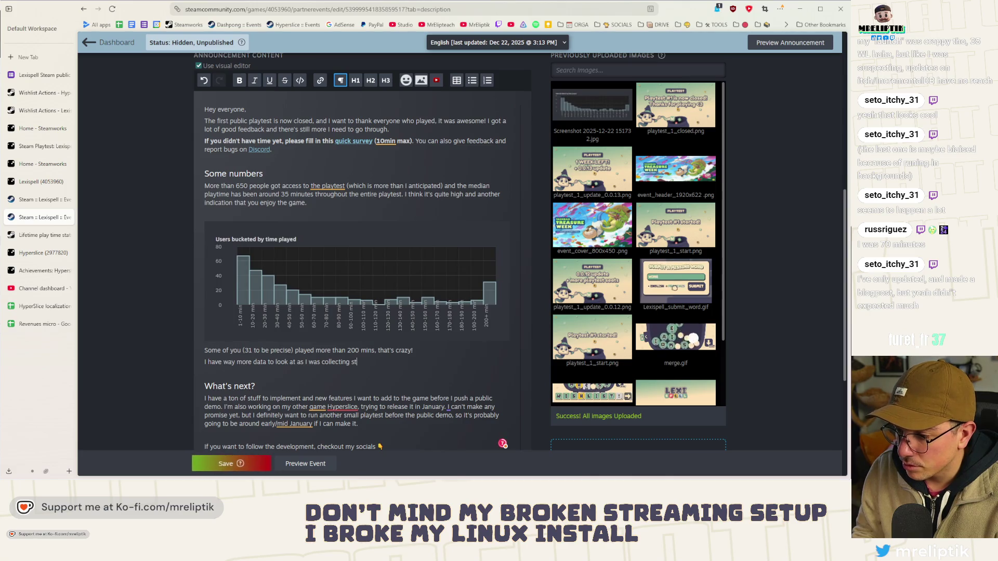
pyautogui.write('uff through the Steam stats')
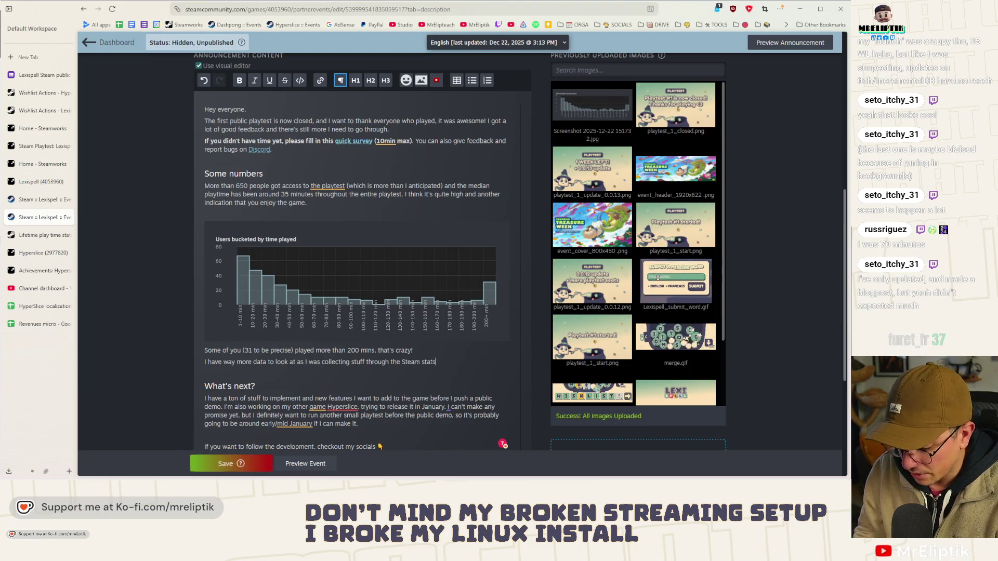
pyautogui.write(' but I d')
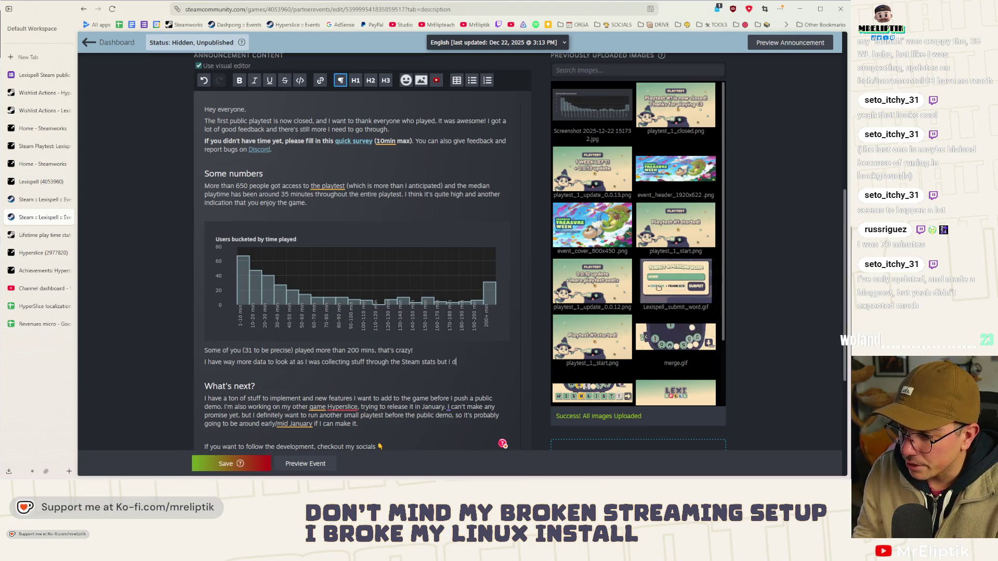
pyautogui.write("idn't compute th")
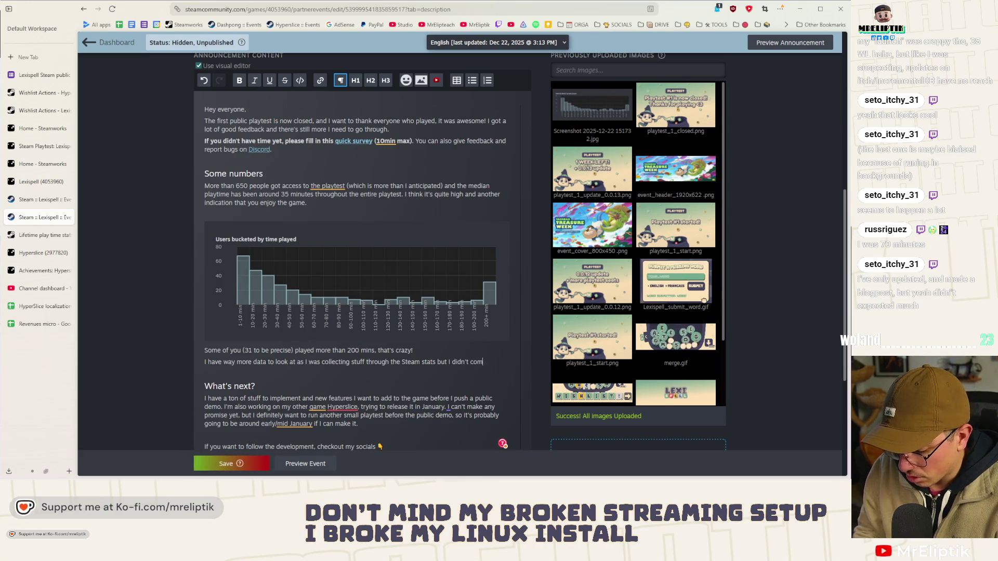
pyautogui.write("em yet. I'll")
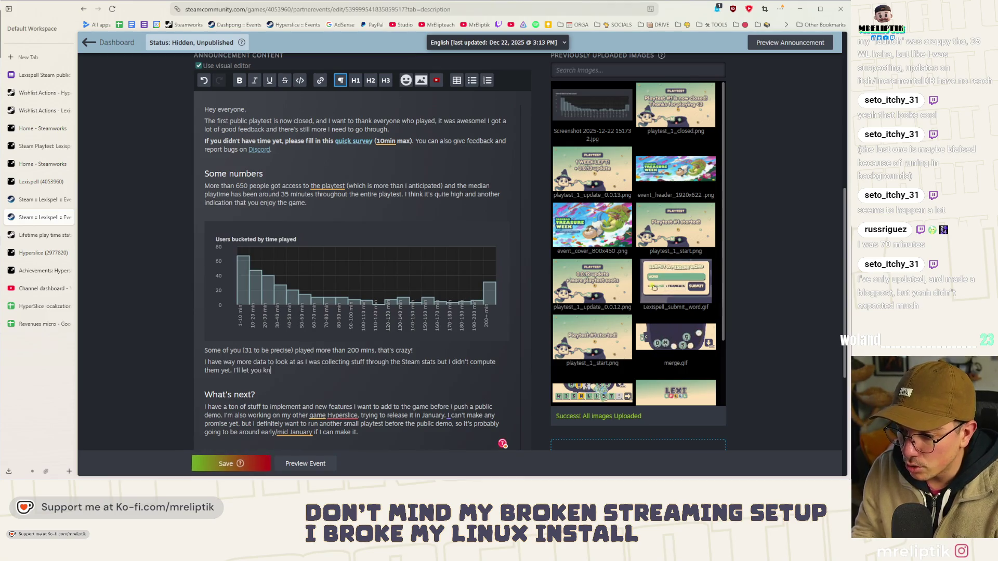
pyautogui.write(' let you know when I have more insights.')
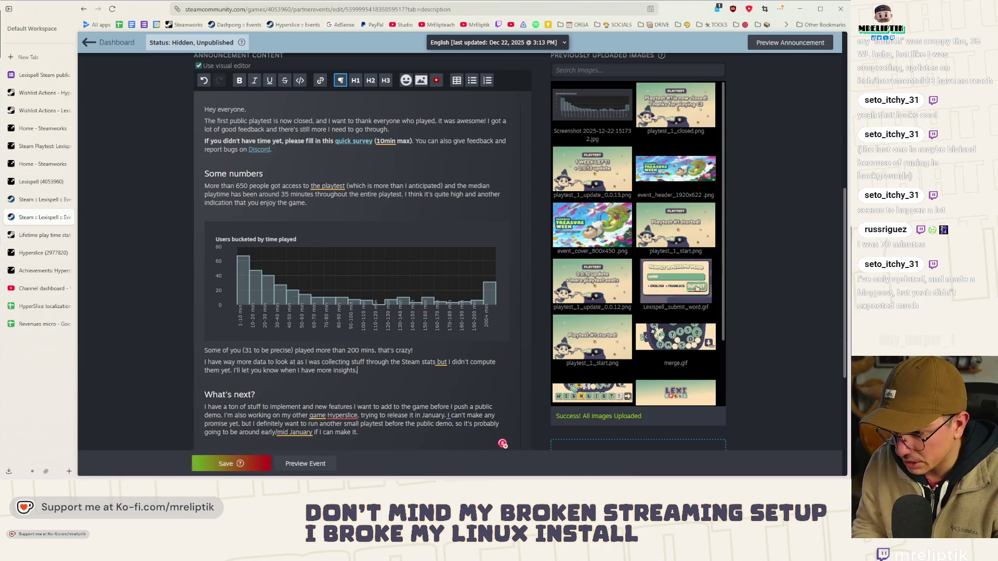
pyautogui.scroll(-4, 284, 237)
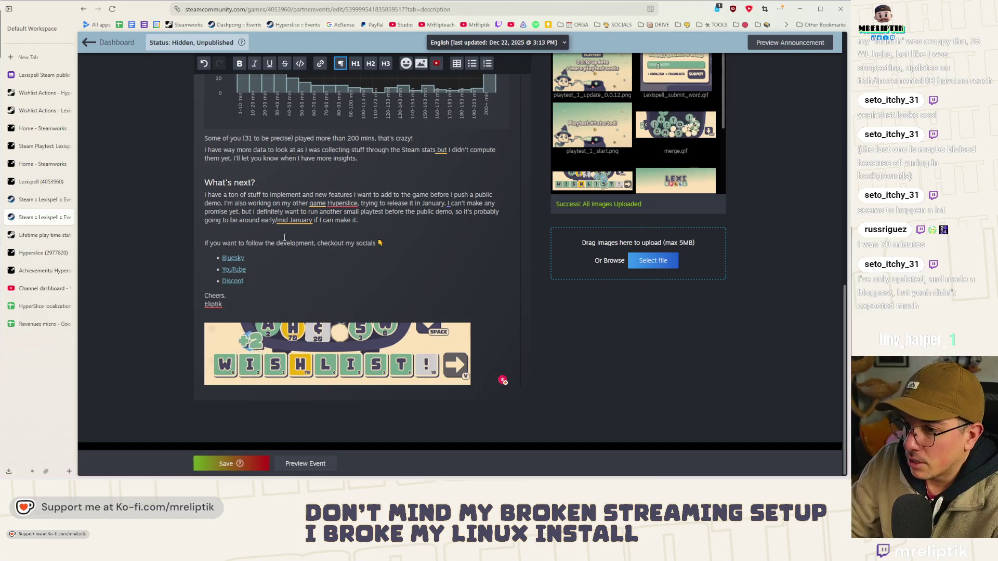
# Step: Add the line 'Thanks again for playing, see you soon!' after the What's next paragraph
pyautogui.click(410, 221)
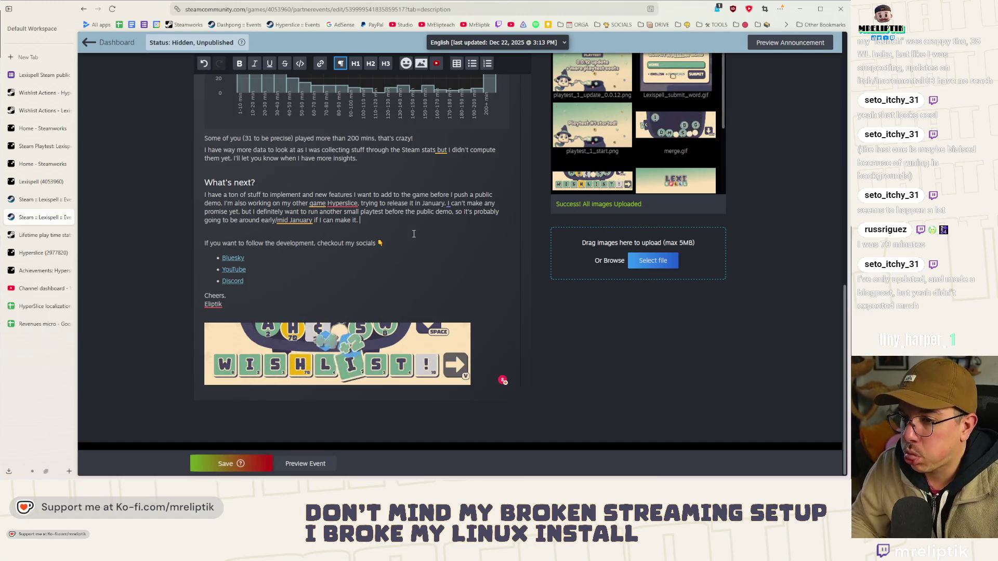
pyautogui.press('Return')
pyautogui.press('Return')
pyautogui.write('Thansk again for playing, see you soon!')
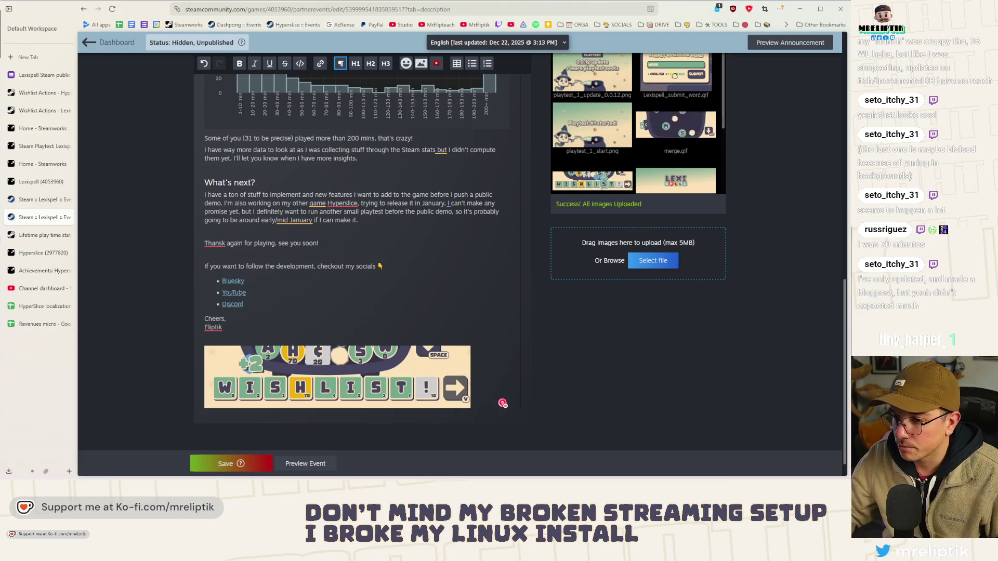
pyautogui.doubleClick(214, 243)
pyautogui.write('Thansks')
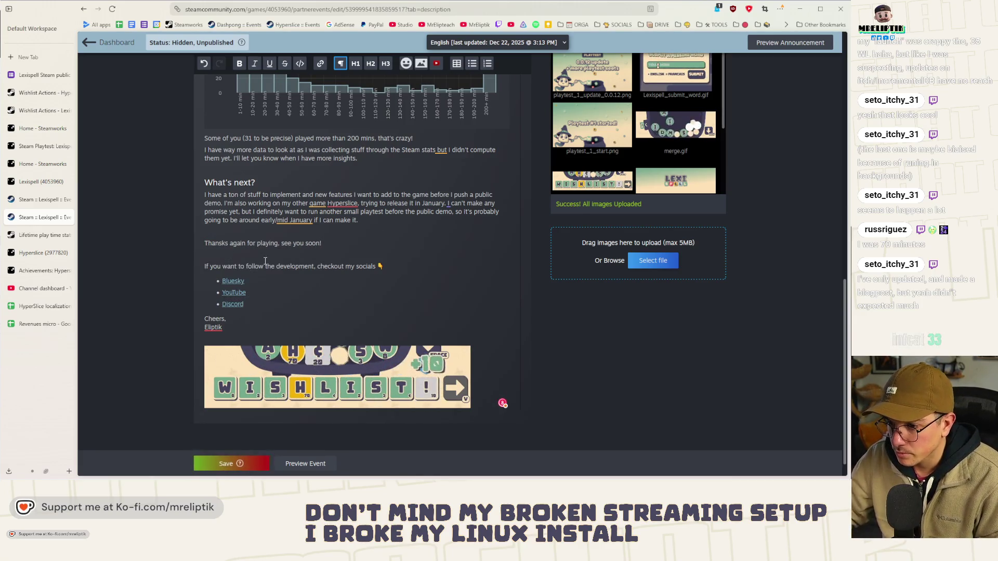
# Step: Move the socials line and link list below the Cheers sign-off, removing the empty line after Discord
pyautogui.moveTo(245, 304); pyautogui.dragTo(183, 258)
pyautogui.hotkey('ctrl', 'c')
pyautogui.press('BackSpace')
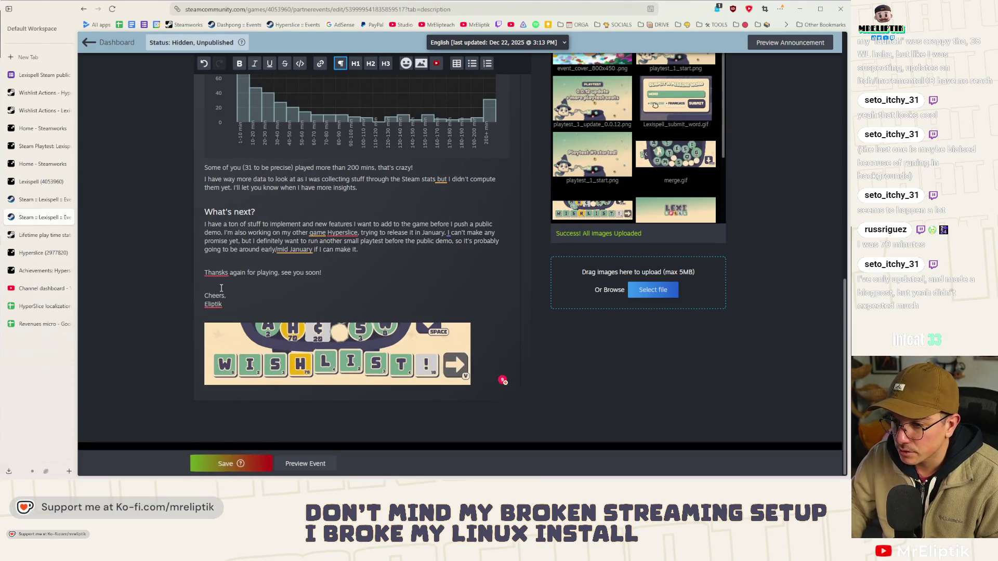
pyautogui.click(239, 304)
pyautogui.press('Return')
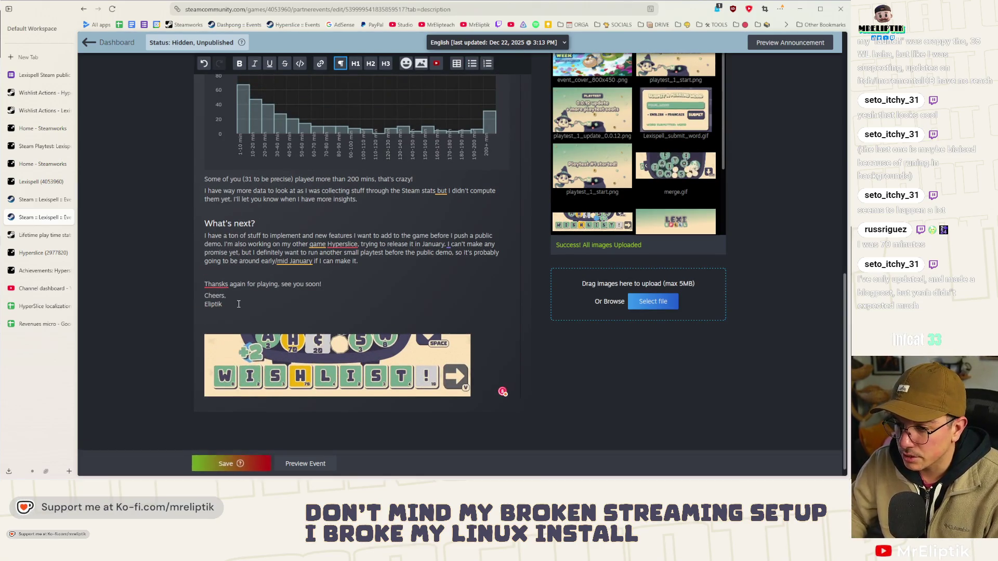
pyautogui.hotkey('ctrl', 'v')
pyautogui.click(259, 370)
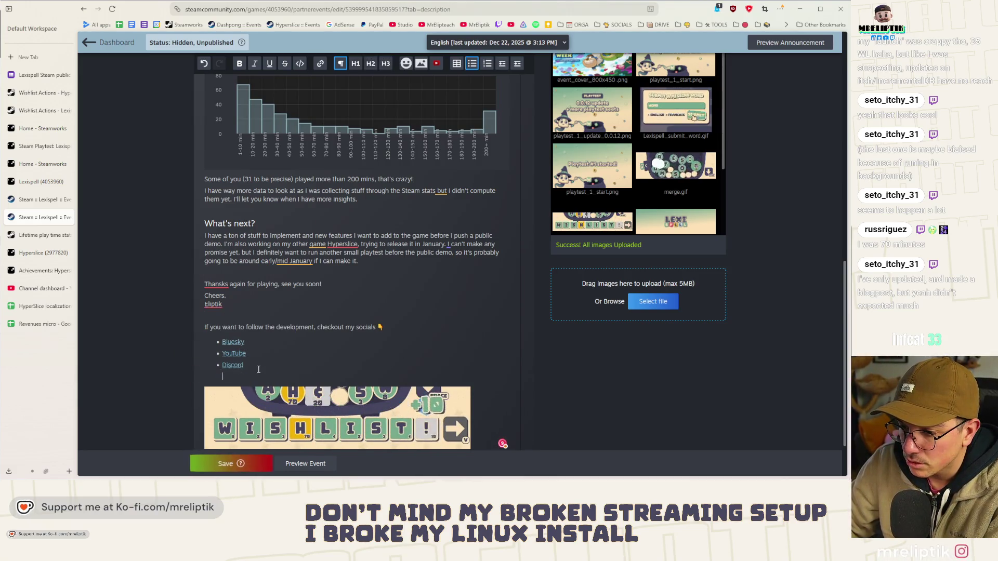
pyautogui.press('BackSpace')
# Step: Accept the 'Thanks' spelling correction and the comma before 'but' grammar fix
pyautogui.click(218, 283)
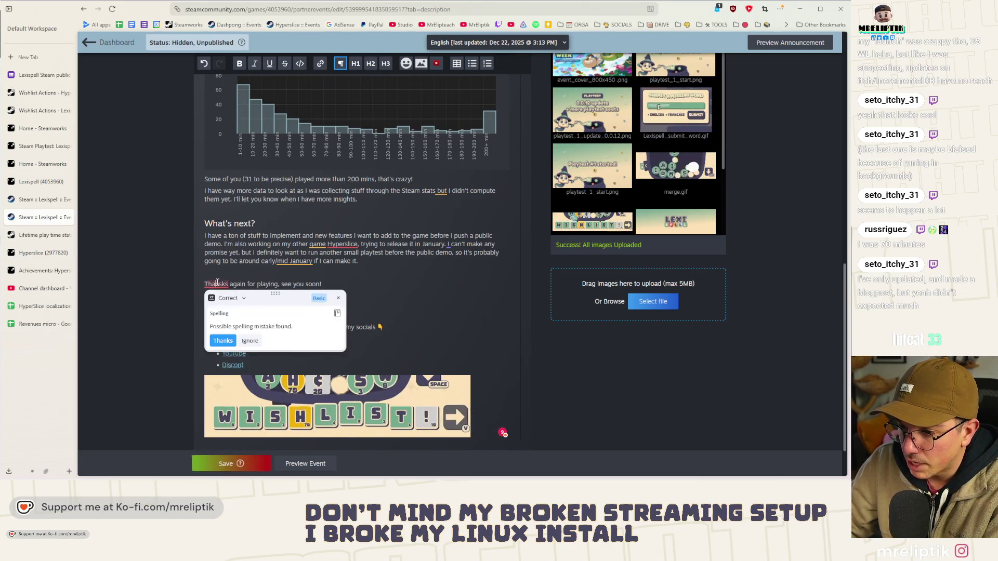
pyautogui.click(223, 340)
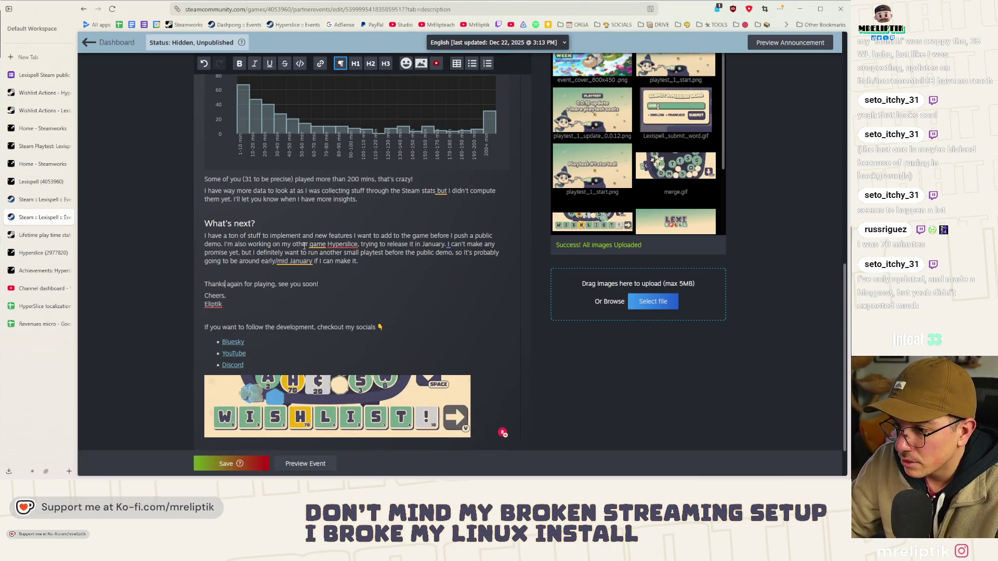
pyautogui.scroll(2, 305, 246)
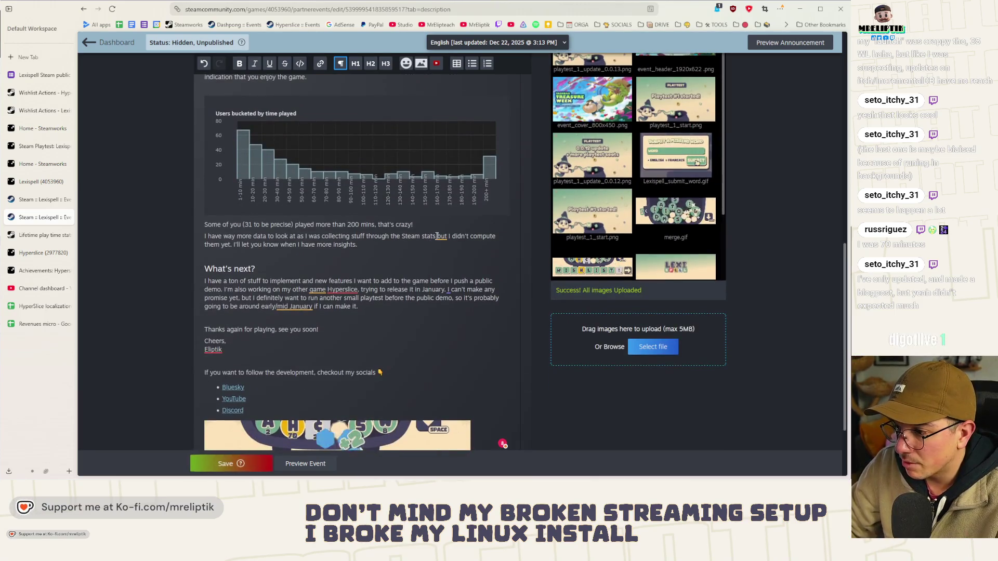
pyautogui.click(437, 236)
pyautogui.click(453, 308)
pyautogui.scroll(4, 414, 292)
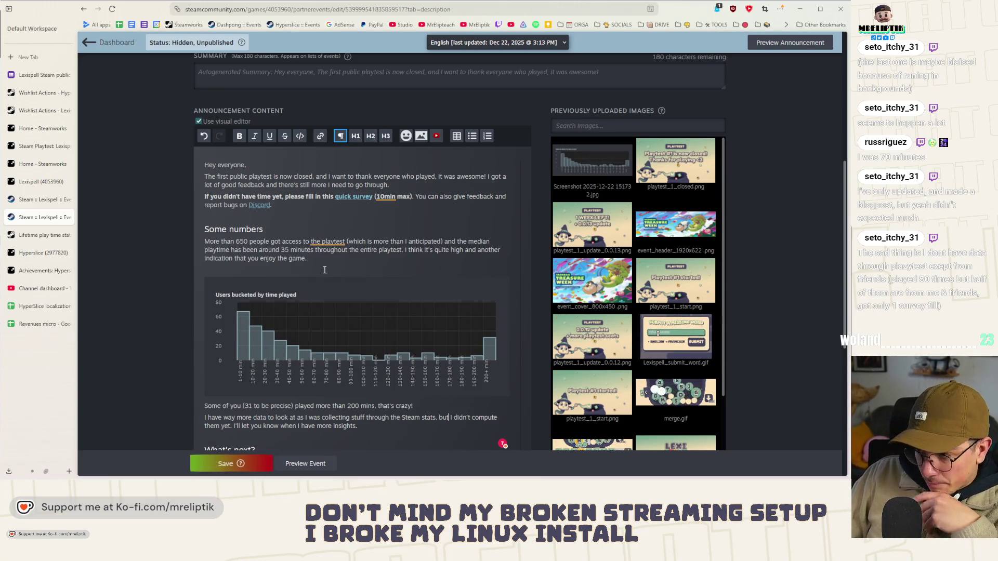
pyautogui.scroll(-3, 324, 269)
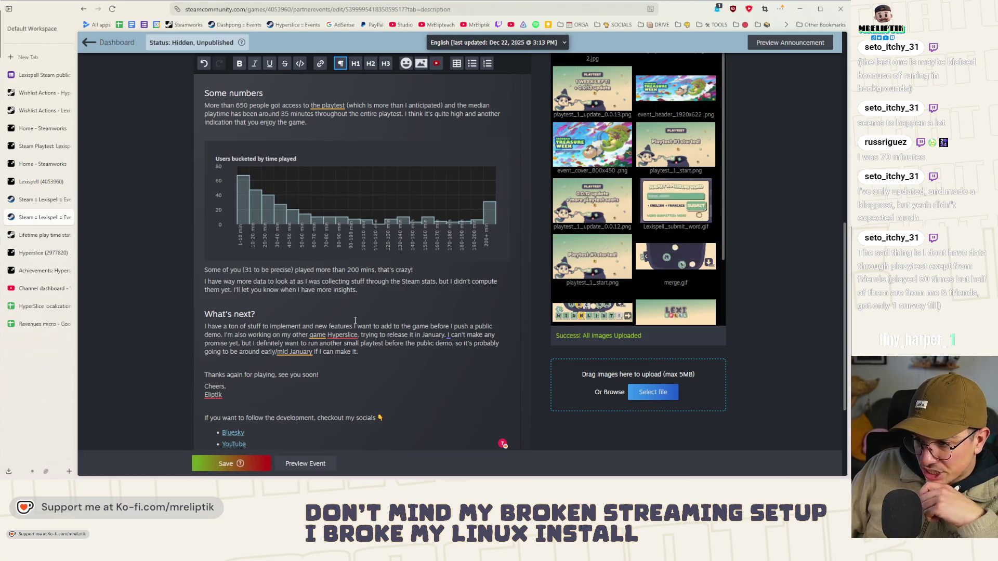
pyautogui.scroll(-2, 355, 321)
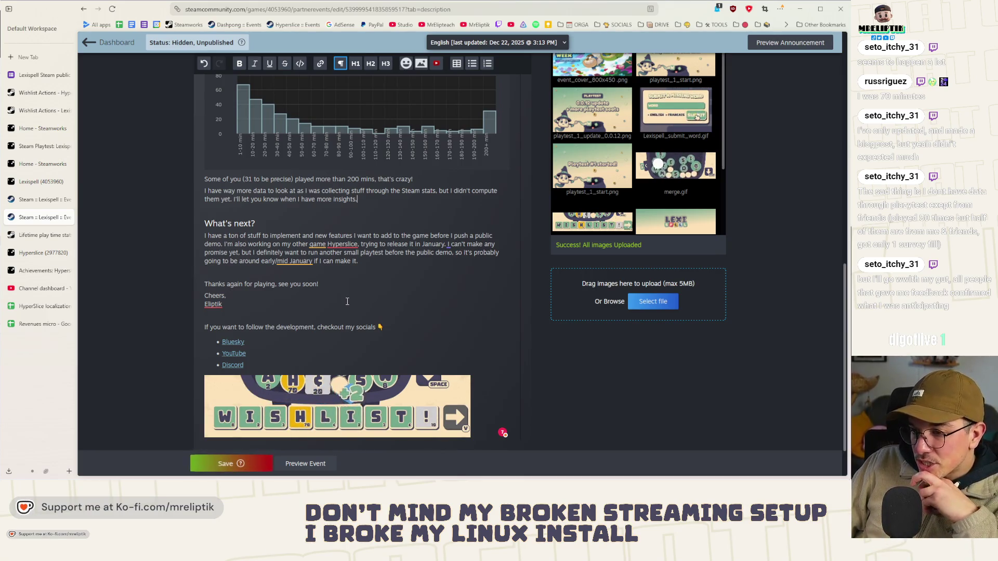
pyautogui.scroll(-1, 335, 331)
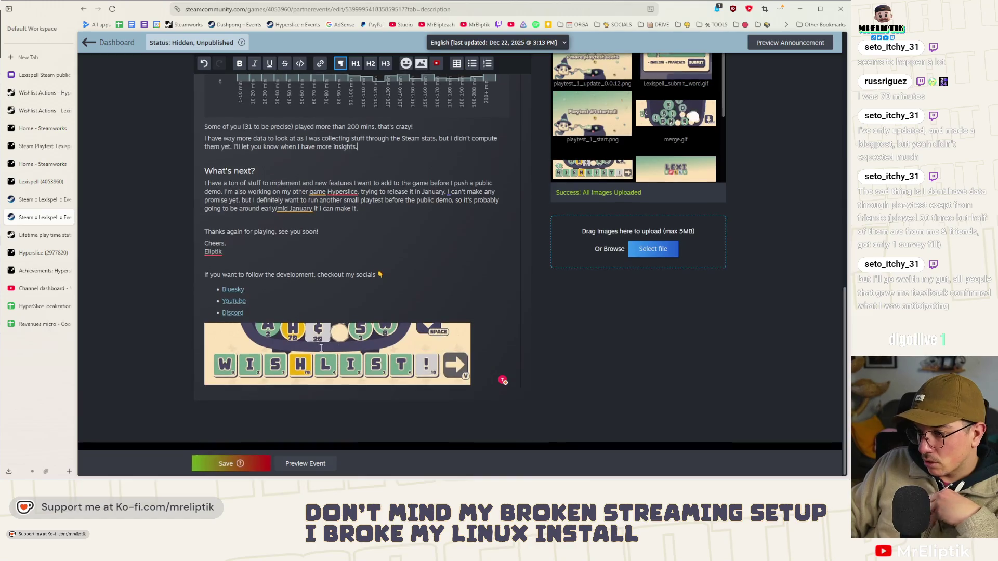
pyautogui.scroll(15, 334, 331)
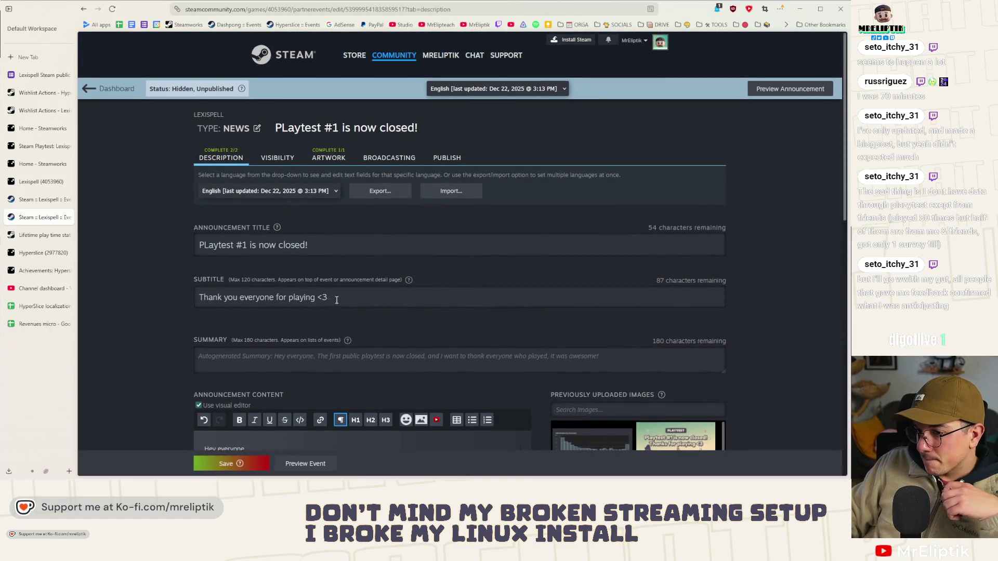
# Step: Correct the title to 'Playtest #1 is now closed!' with a lowercase l
pyautogui.click(216, 247)
pyautogui.click(215, 246)
pyautogui.press('BackSpace')
pyautogui.write('l')
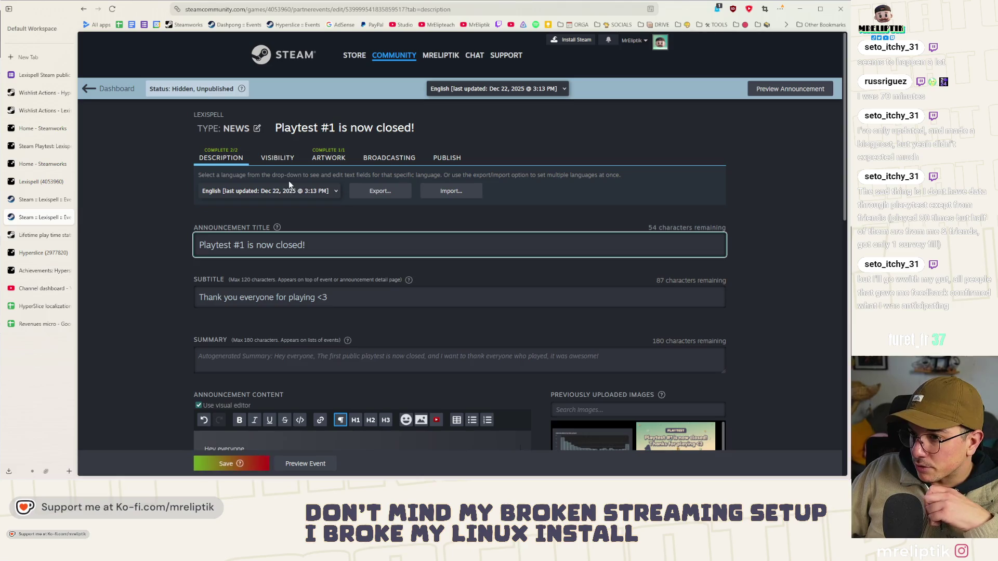
# Step: Review the event's visibility settings, then go to the publishing page
pyautogui.click(277, 158)
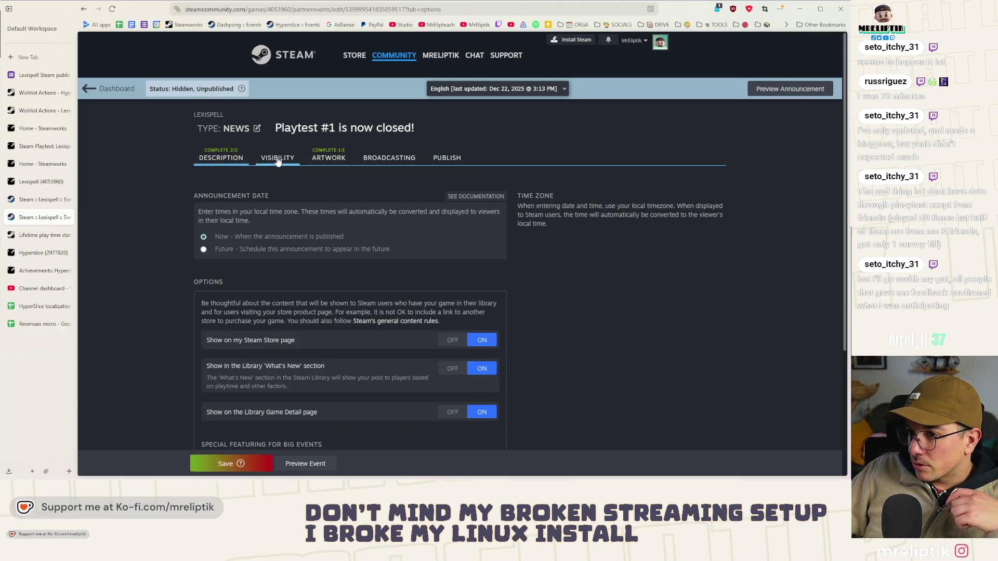
pyautogui.scroll(-3, 260, 214)
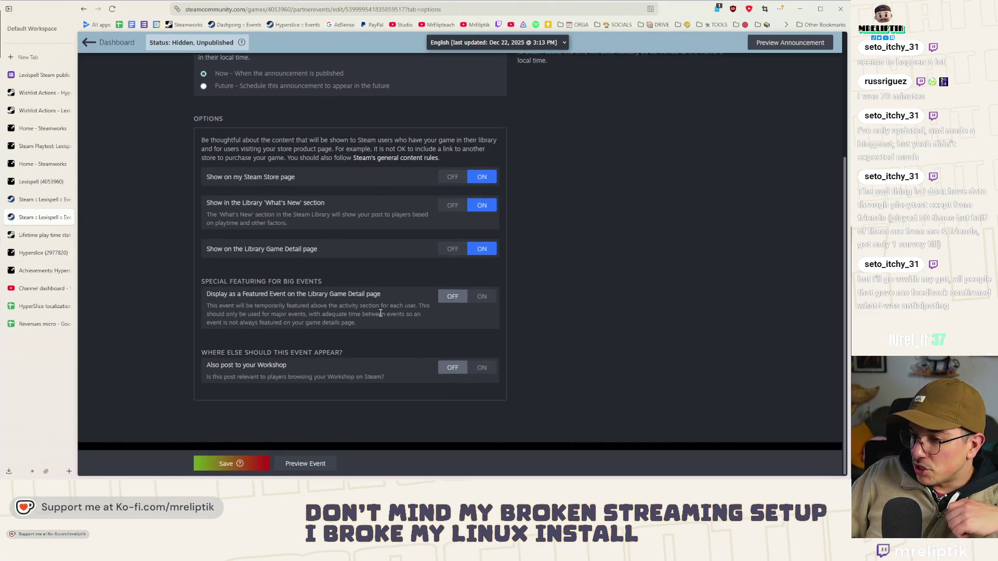
pyautogui.scroll(3, 269, 197)
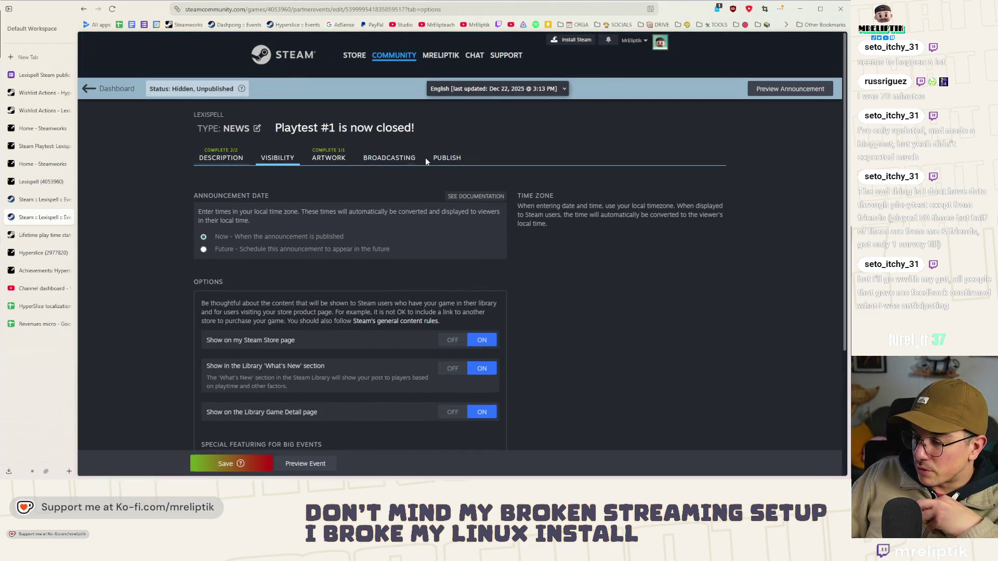
pyautogui.click(447, 158)
# Step: Save the event changes
pyautogui.scroll(-3, 278, 298)
pyautogui.scroll(-1, 277, 298)
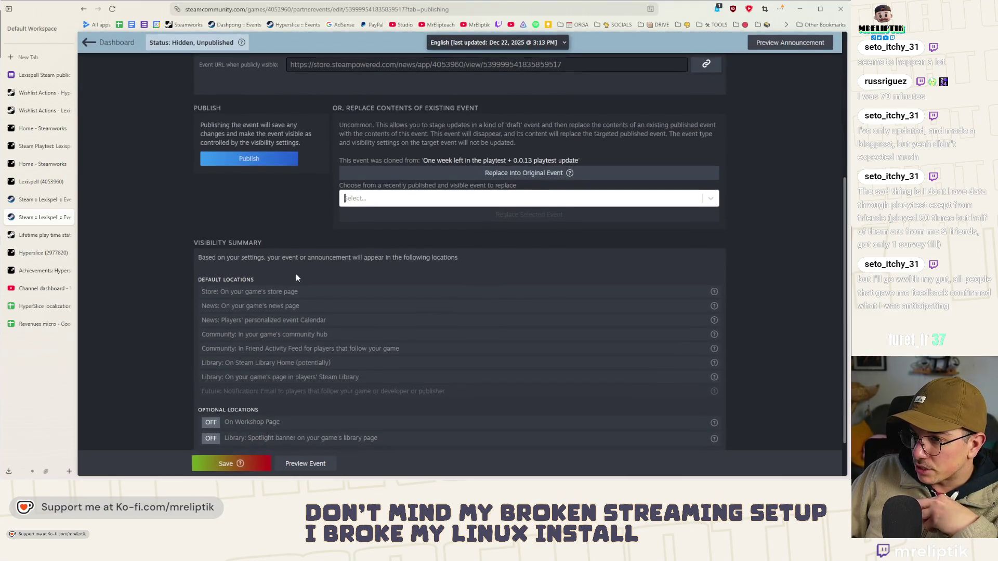
pyautogui.click(223, 464)
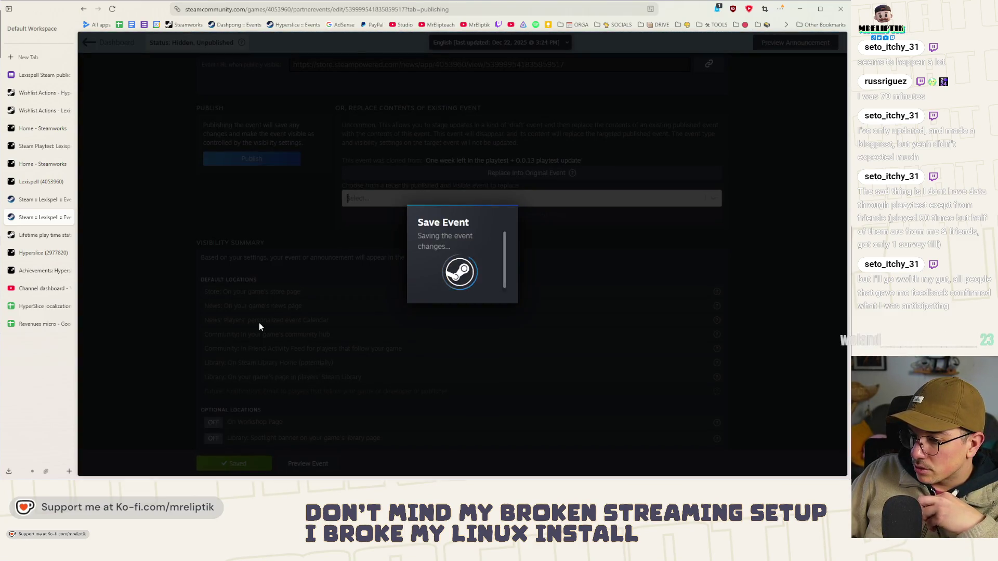
# Step: Publish the event as publicly visible and dismiss the success message
pyautogui.scroll(-1, 257, 327)
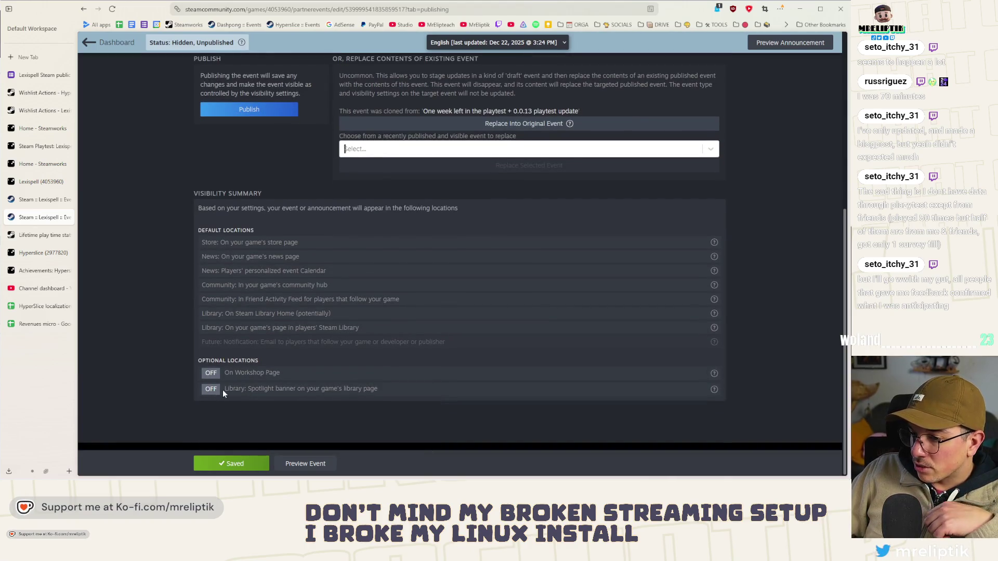
pyautogui.scroll(5, 198, 388)
pyautogui.click(291, 368)
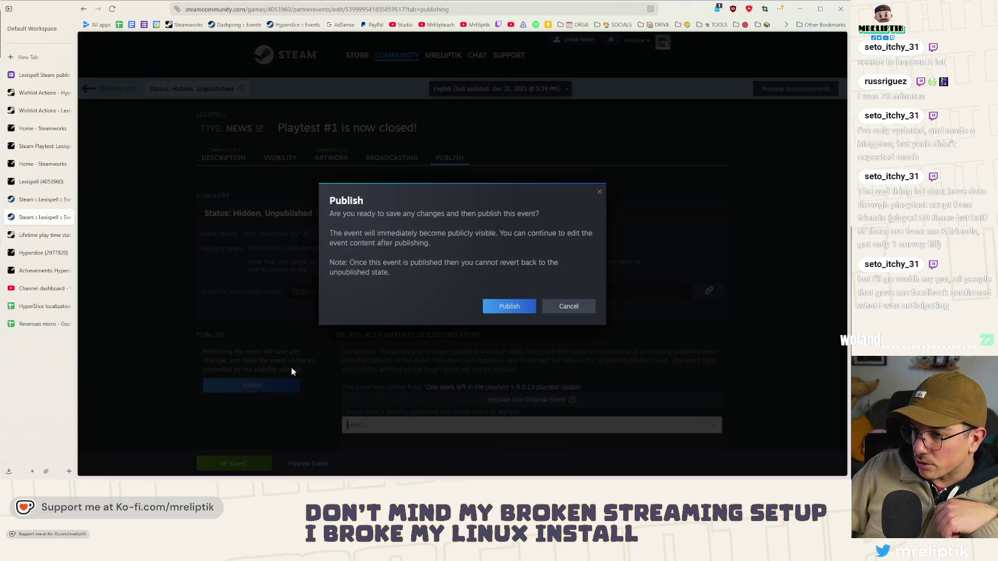
pyautogui.click(509, 306)
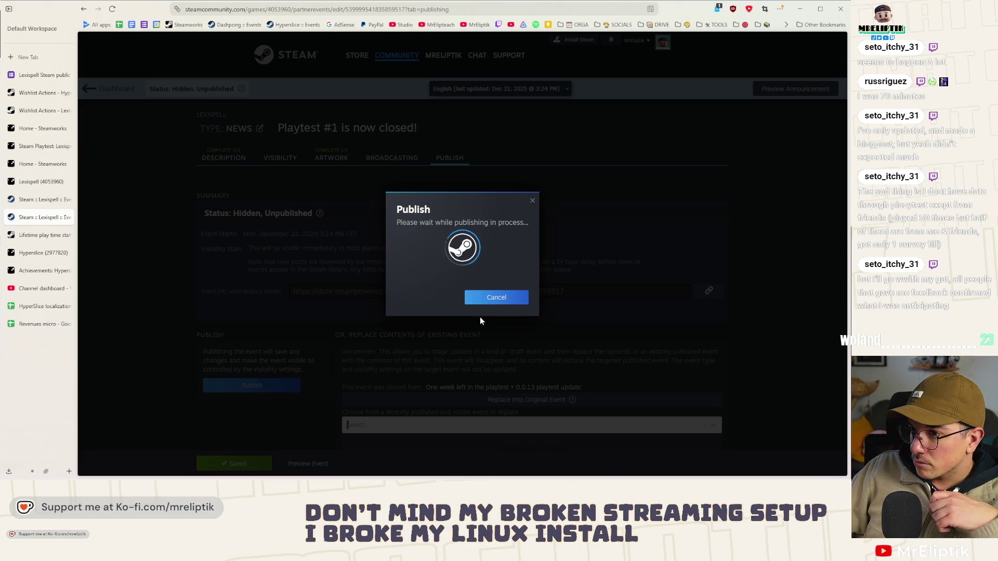
pyautogui.click(486, 278)
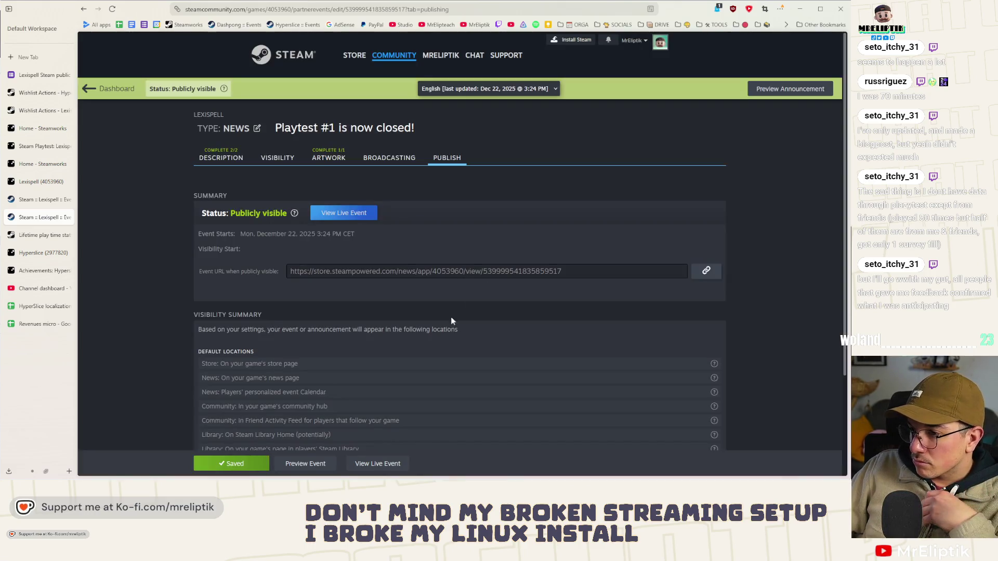
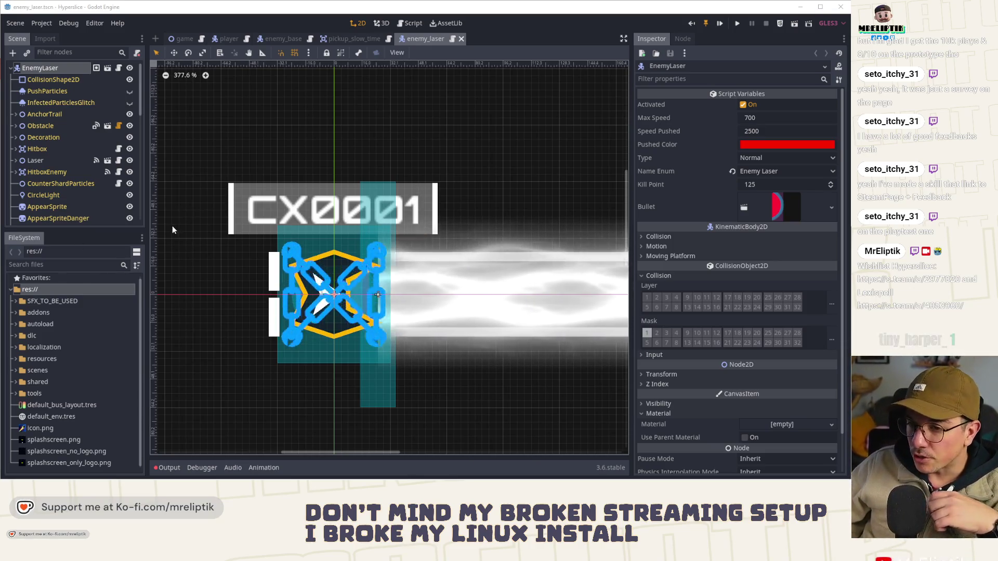
# Step: Open the Windows notifications and quick-settings panel over the EnemyLaser scene
pyautogui.scroll(-2, 360, 190)
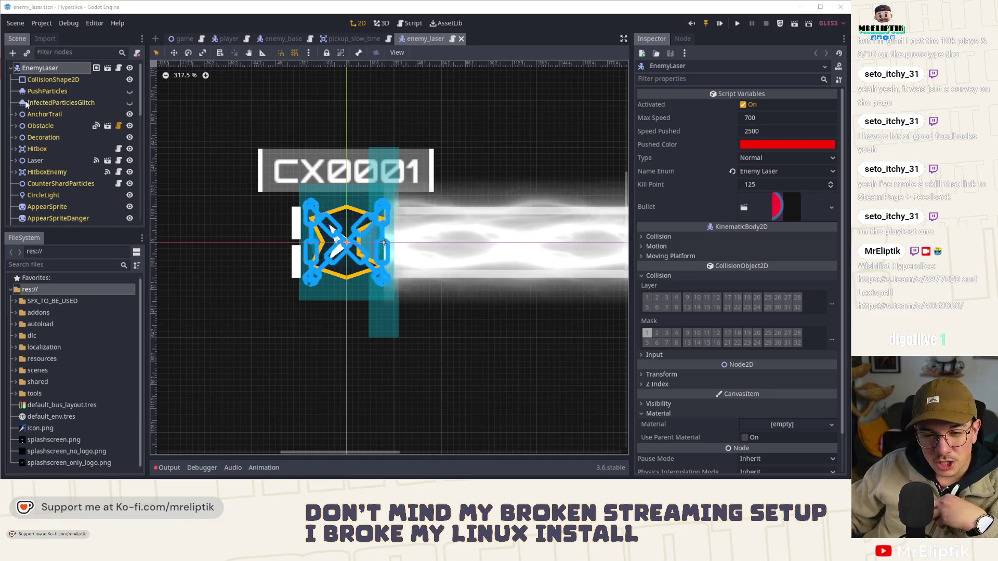
pyautogui.moveTo(52, 479)
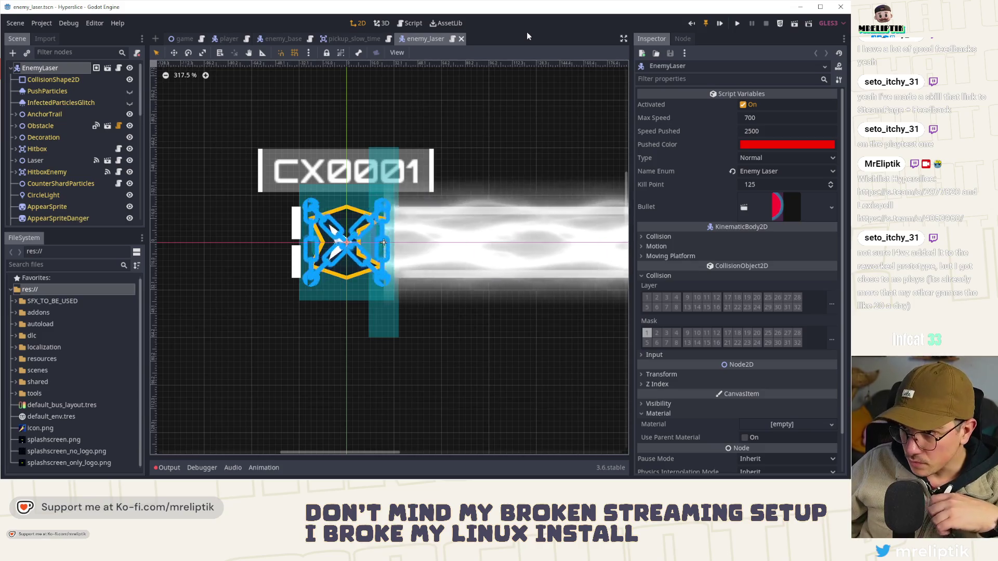
pyautogui.moveTo(526, 479)
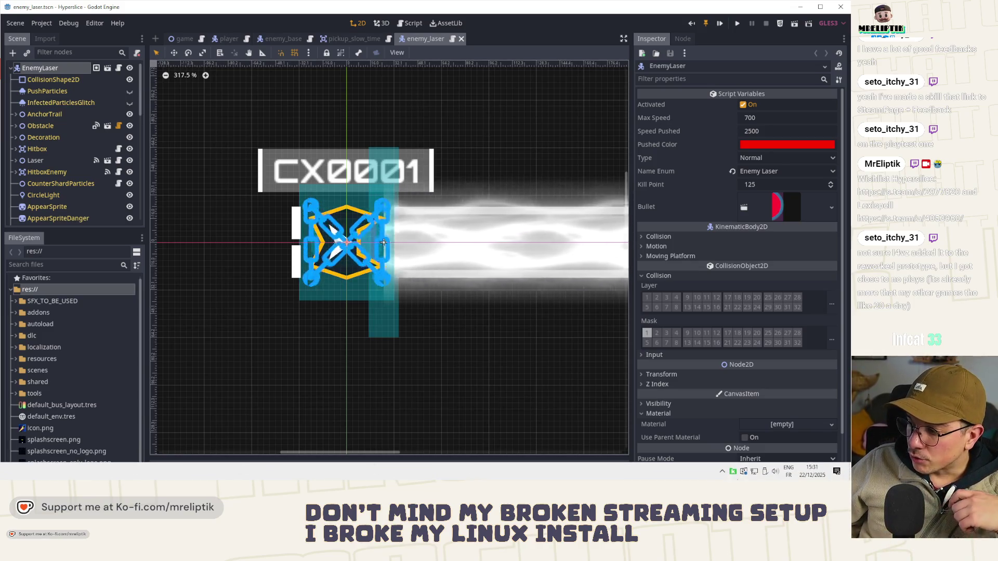
pyautogui.click(836, 471)
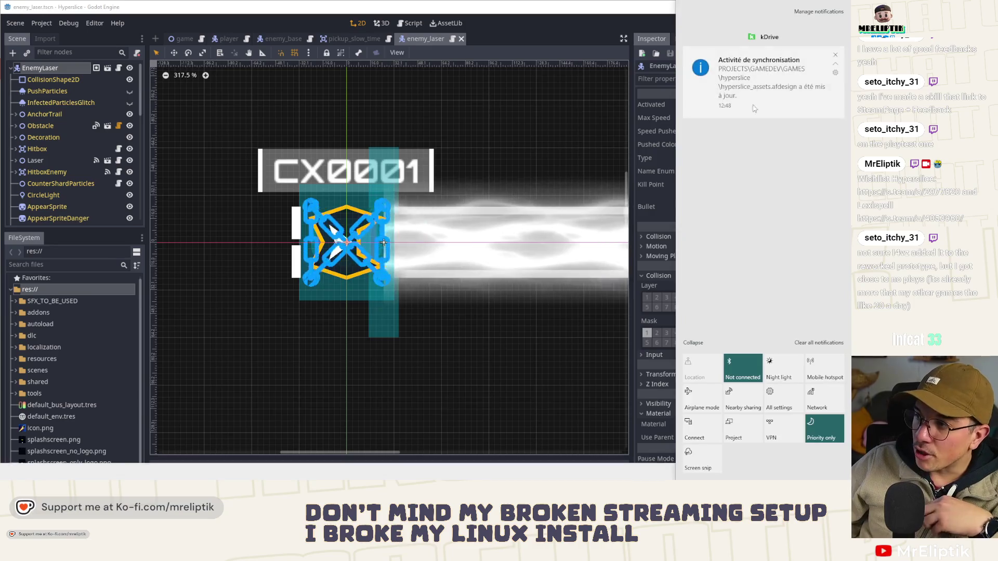
# Step: Close the Windows notifications panel to reveal the Godot editor
pyautogui.click(543, 23)
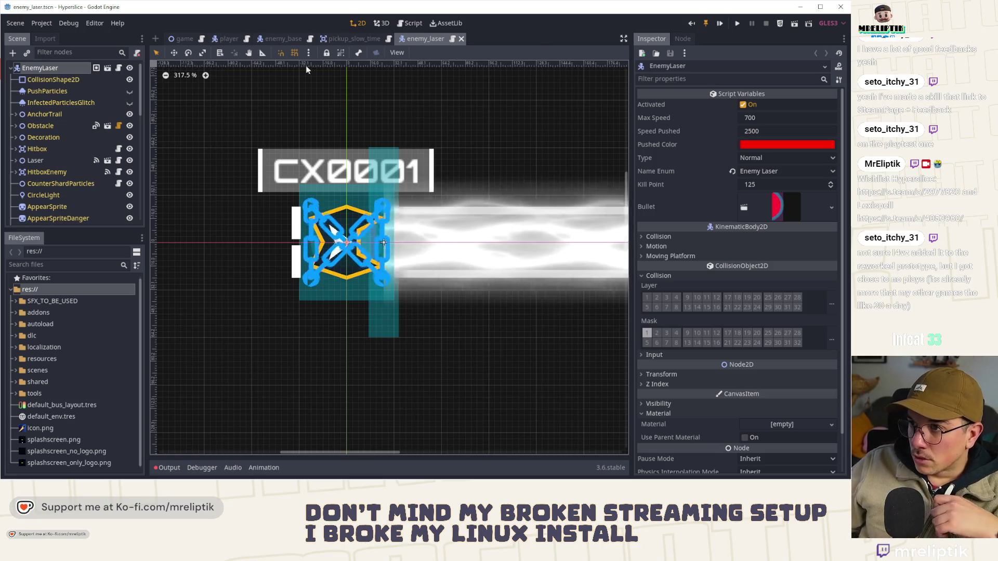
# Step: Switch to the pickup_slow_time scene
pyautogui.click(348, 38)
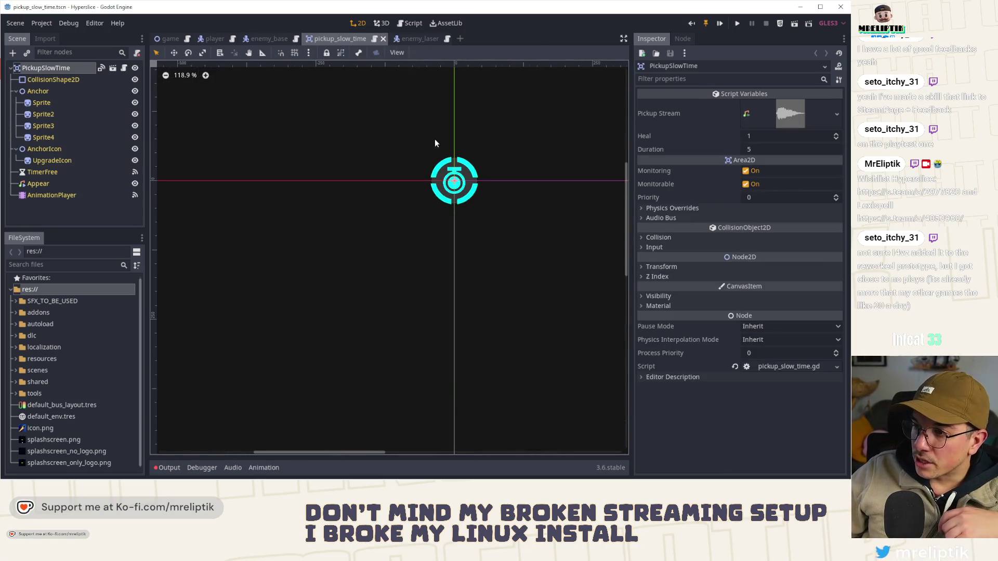
# Step: Go back to the enemy_laser scene, then bring up game.gd in the script editor
pyautogui.scroll(3, 307, 199)
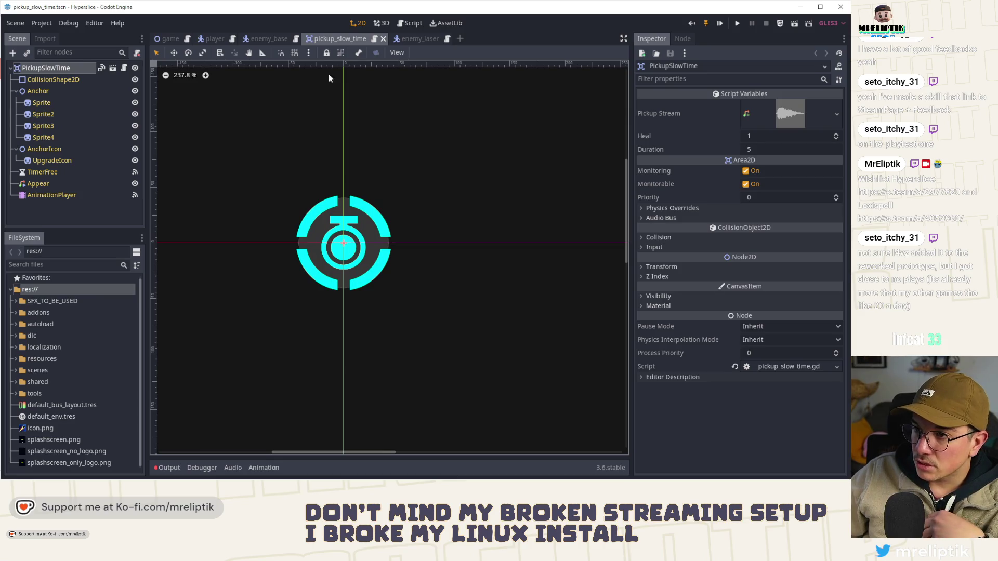
pyautogui.click(400, 39)
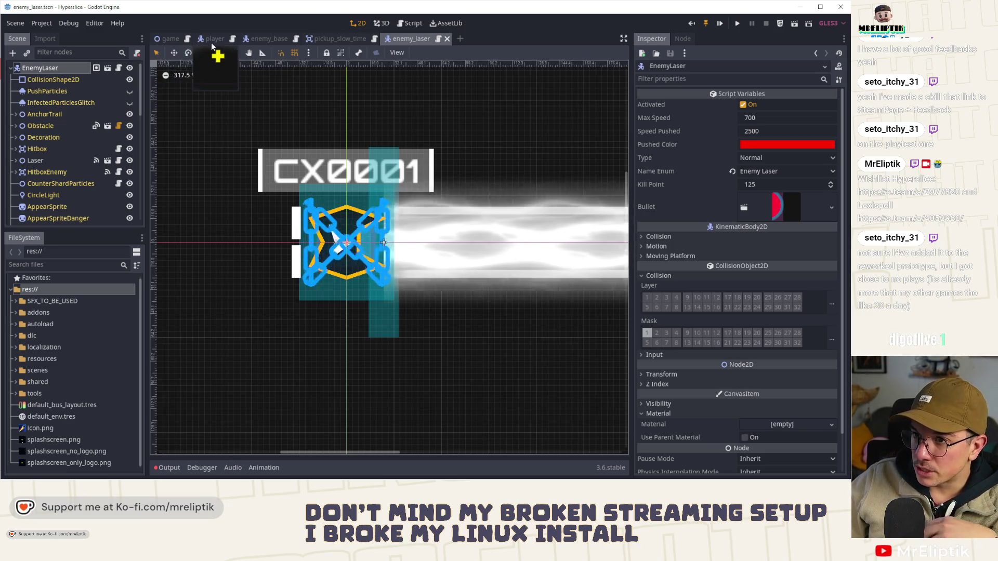
pyautogui.click(172, 38)
pyautogui.press('F3')
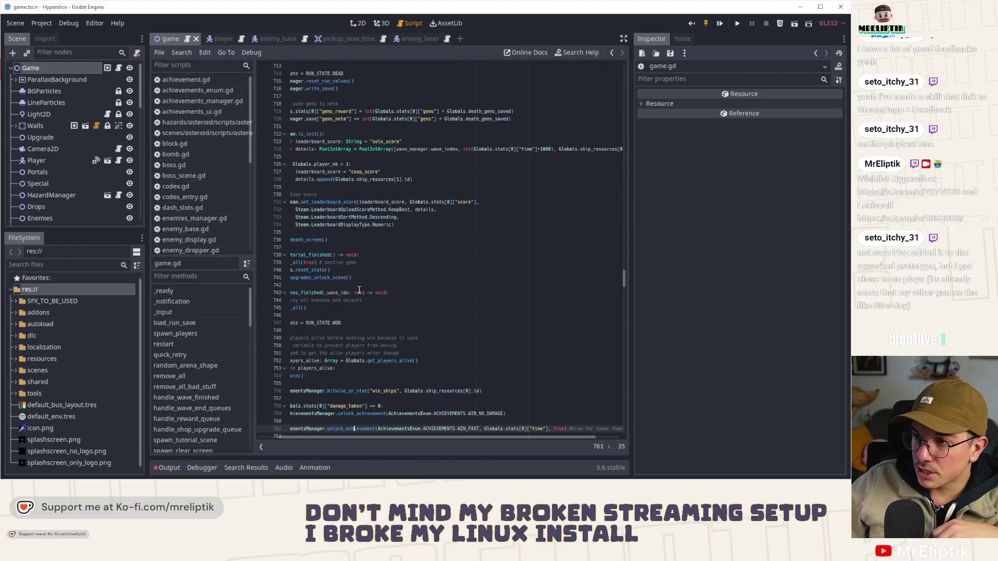
pyautogui.scroll(-2, 359, 289)
pyautogui.moveTo(348, 434); pyautogui.dragTo(273, 436)
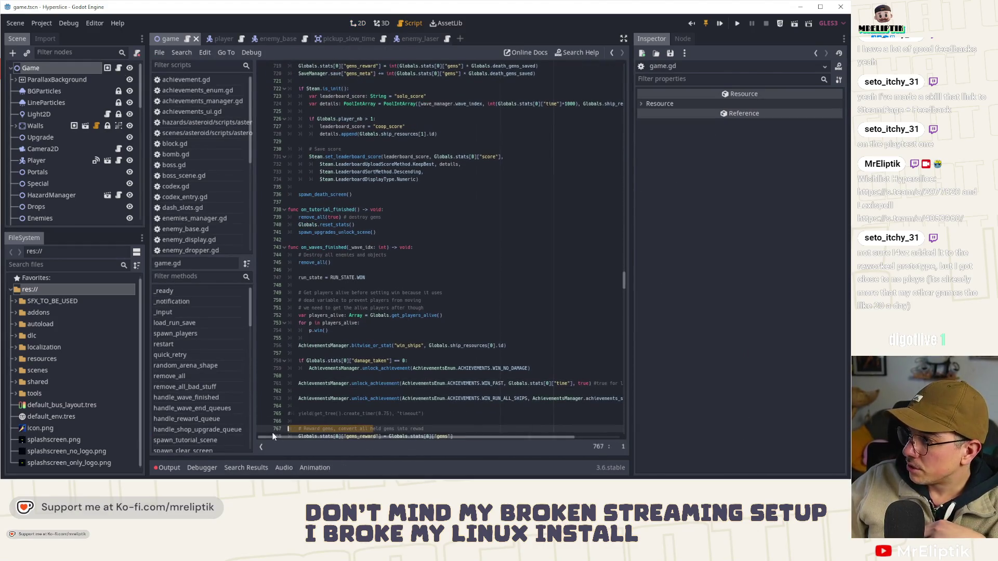
# Step: Open wave_manager.gd at the predefined_waves_demo definitions and add a comma
pyautogui.hotkey('alt', 'Left')
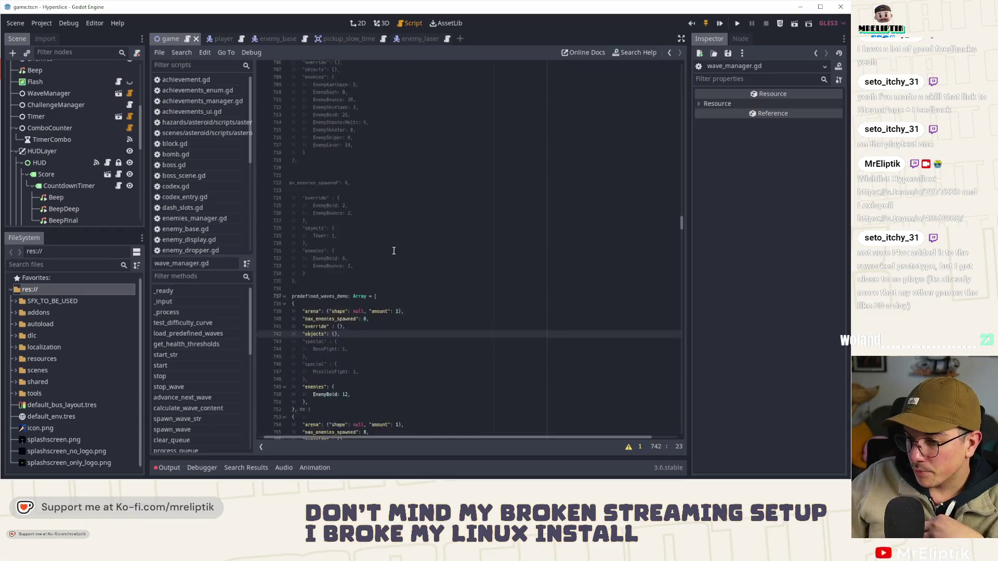
pyautogui.scroll(-3, 393, 251)
pyautogui.moveTo(681, 234)
pyautogui.mouseDown()
pyautogui.moveTo(680, 314)
pyautogui.moveTo(685, 290)
pyautogui.mouseUp()
pyautogui.hscroll(-1, 387, 438)
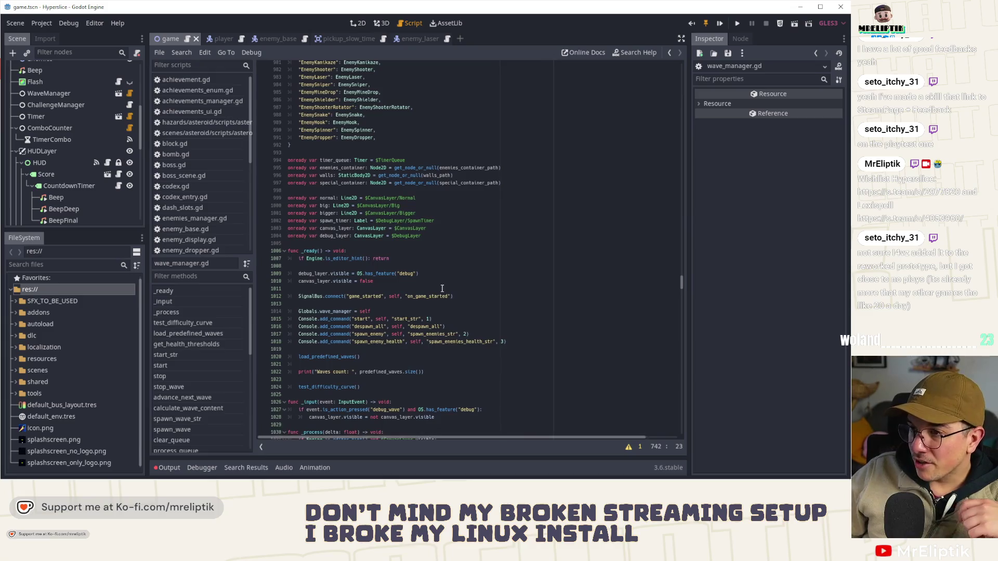
pyautogui.scroll(5, 441, 304)
pyautogui.scroll(5, 441, 303)
pyautogui.scroll(6, 441, 305)
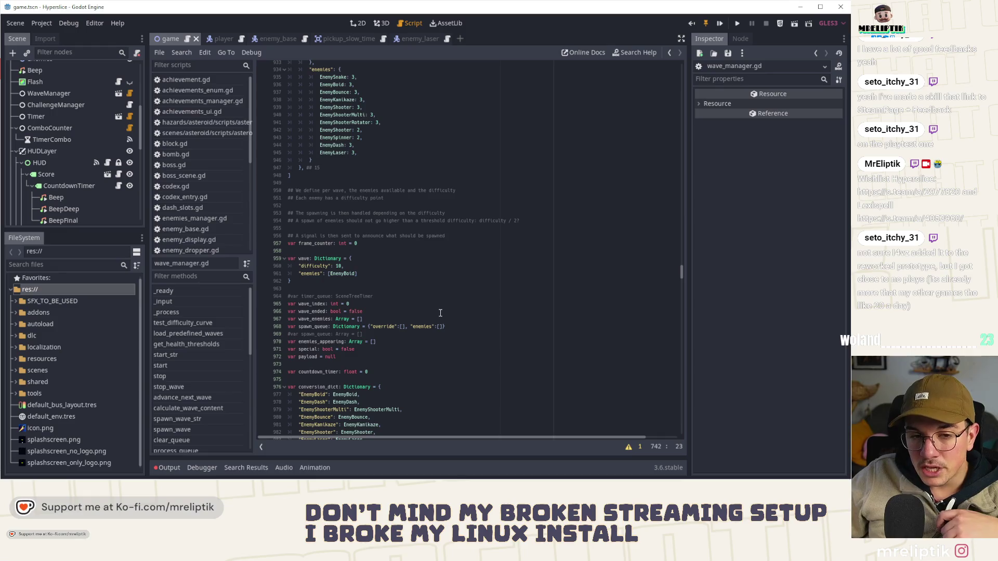
pyautogui.scroll(6, 416, 264)
pyautogui.scroll(20, 417, 264)
pyautogui.scroll(20, 414, 307)
pyautogui.scroll(13, 577, 283)
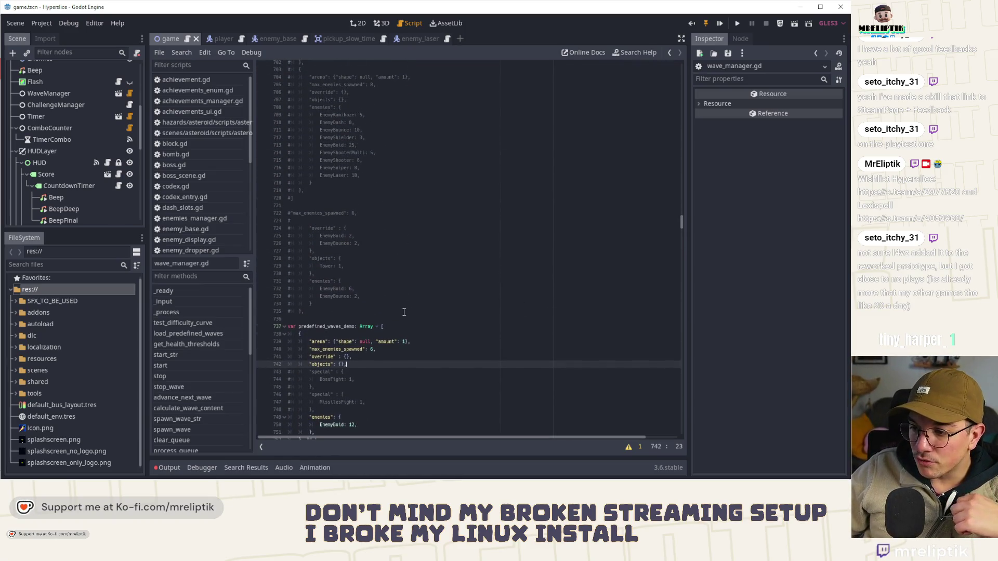
pyautogui.scroll(-6, 404, 311)
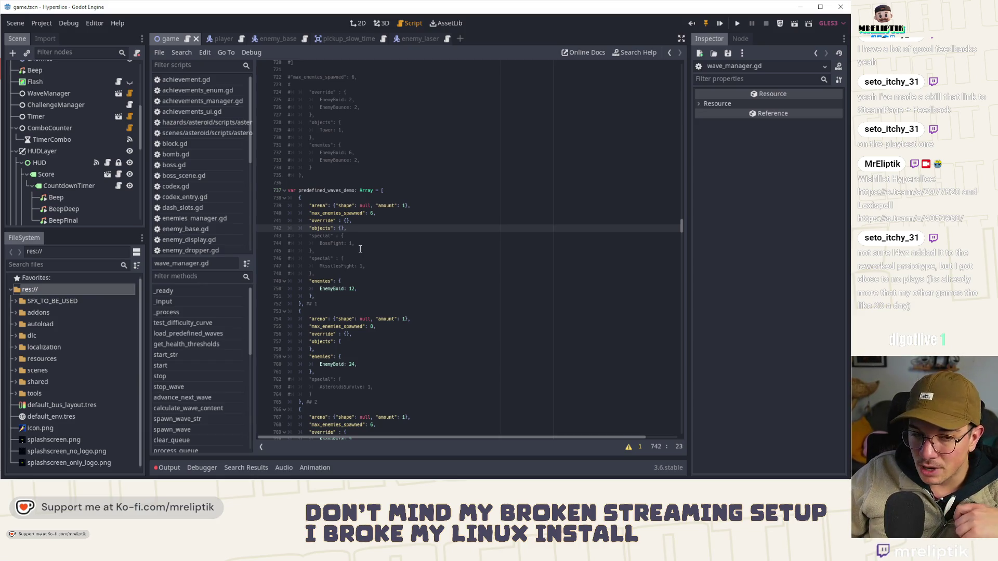
pyautogui.write(',')
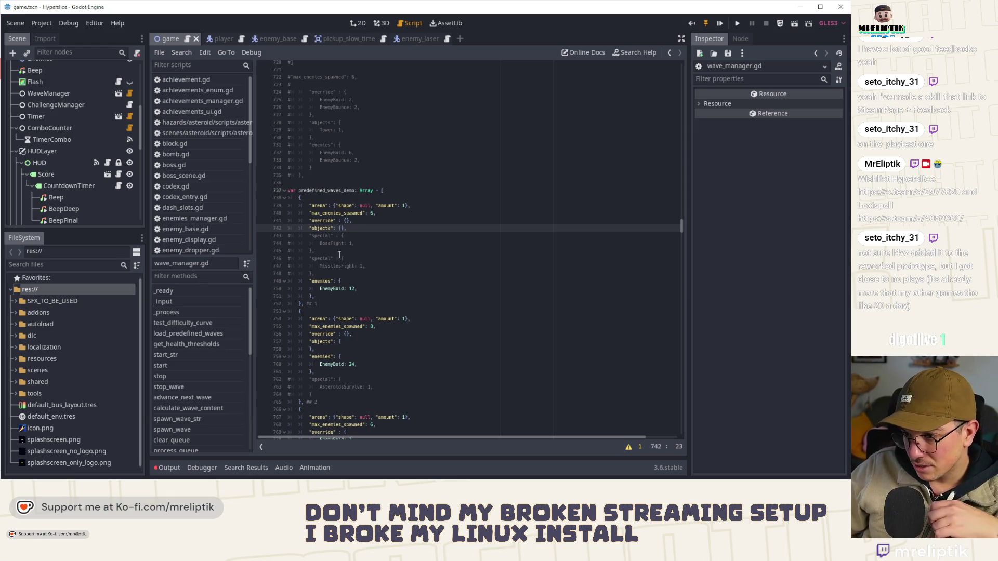
# Step: Duplicate the first wave's EnemyBoid: 12 line, change the copy to EnemyLaser: 5, and save
pyautogui.click(332, 292)
pyautogui.click(373, 288)
pyautogui.hotkey('ctrl', 'b')
pyautogui.press('Up')
pyautogui.press('Left')
pyautogui.press('Left')
pyautogui.press('Left')
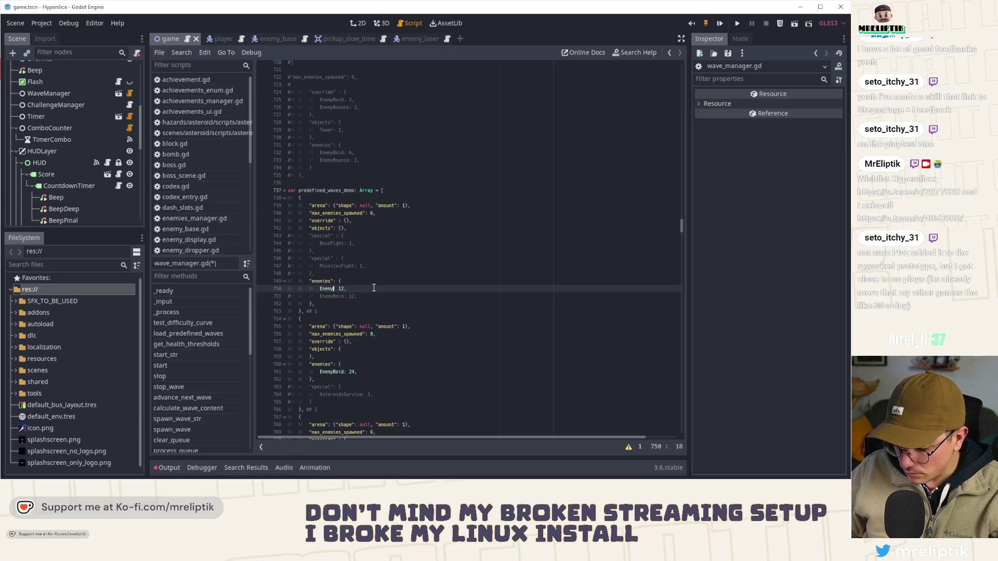
pyautogui.write('Laser')
pyautogui.press('Right')
pyautogui.press('Right')
pyautogui.press('Right')
pyautogui.press('Delete')
pyautogui.press('Delete')
pyautogui.write('5')
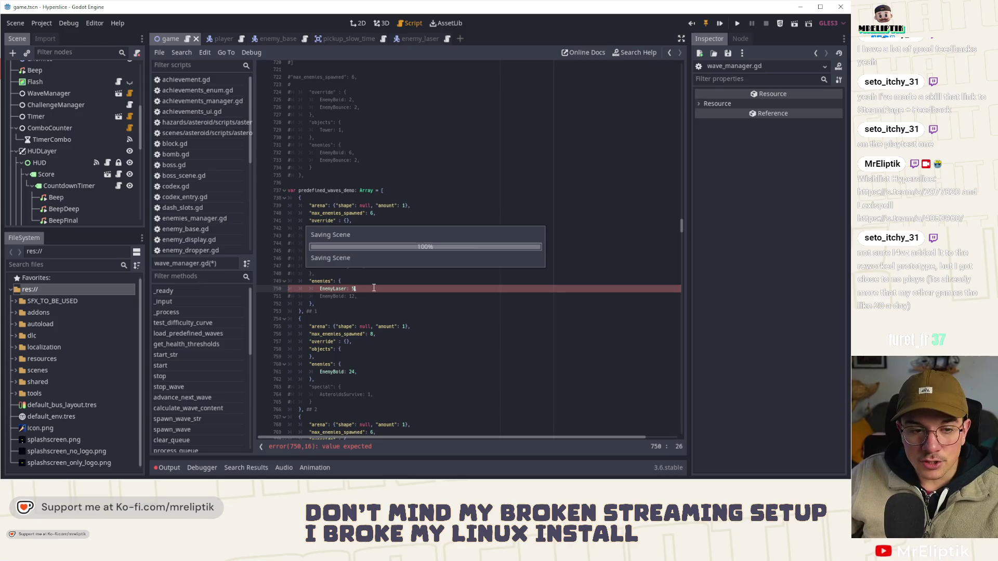
pyautogui.hotkey('ctrl', 's')
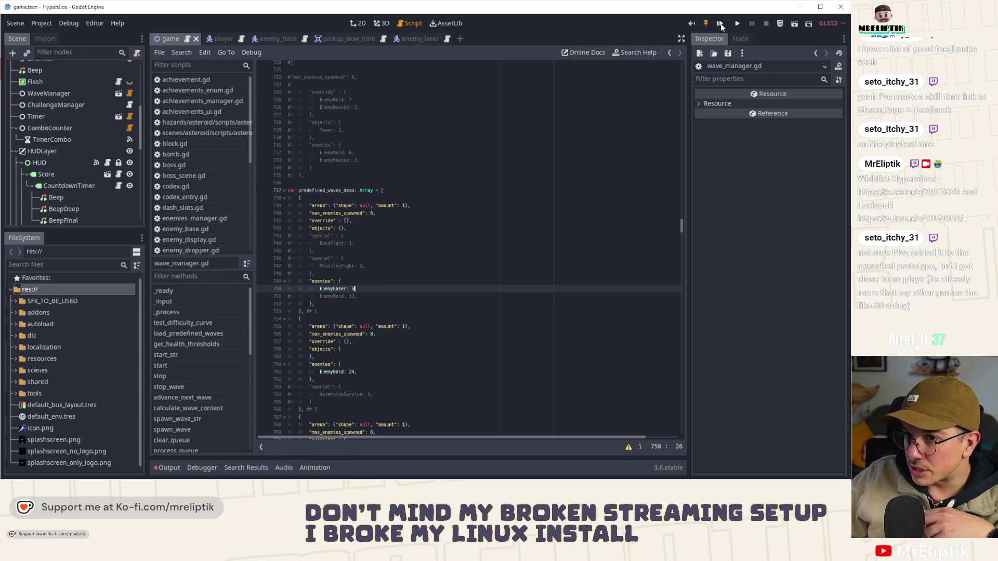
# Step: Playtest wave 0 in a maximized debug window, dashing and slicing laser enemies
pyautogui.click(739, 24)
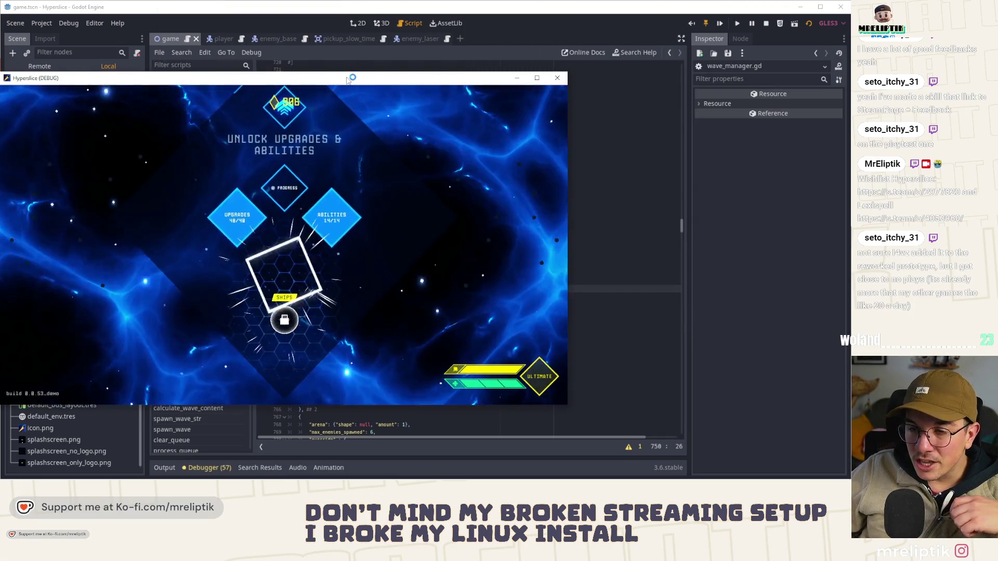
pyautogui.moveTo(314, 82); pyautogui.dragTo(362, 89)
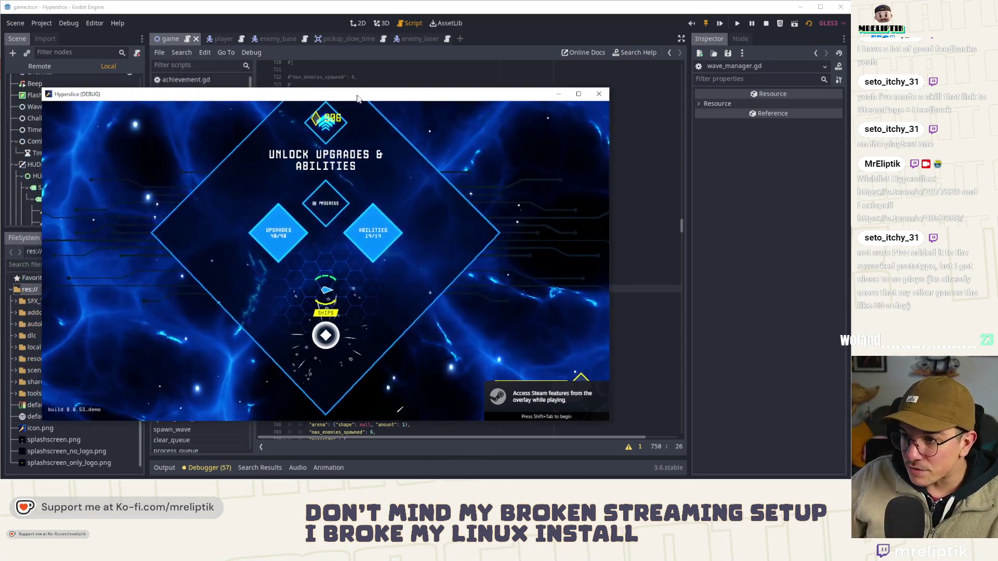
pyautogui.doubleClick(362, 87)
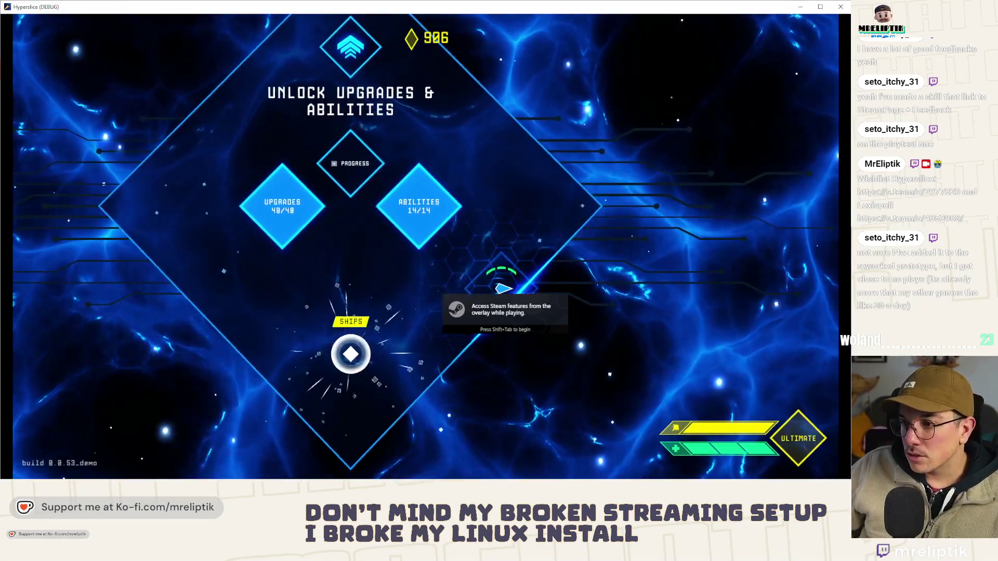
pyautogui.click(368, 344)
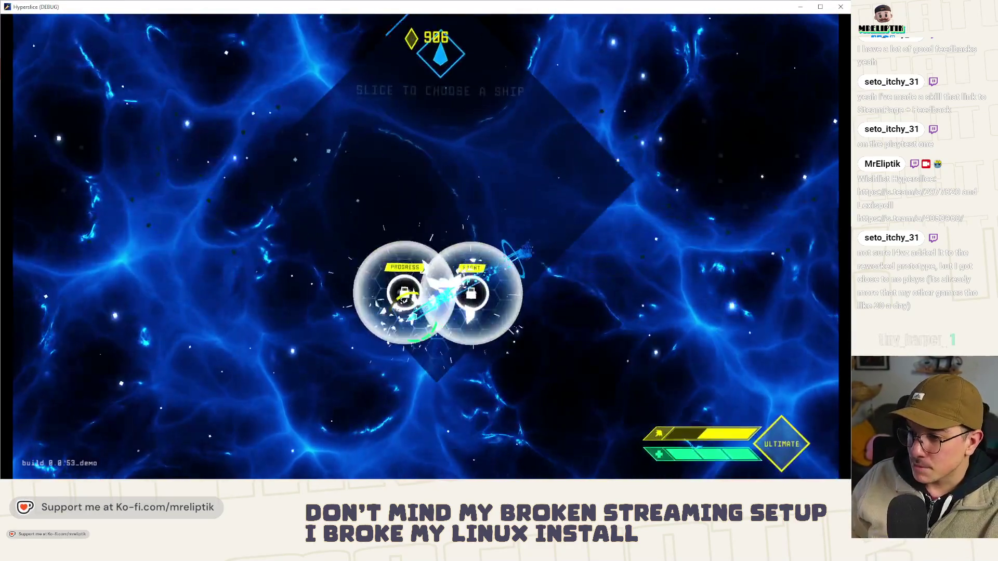
pyautogui.click(401, 292)
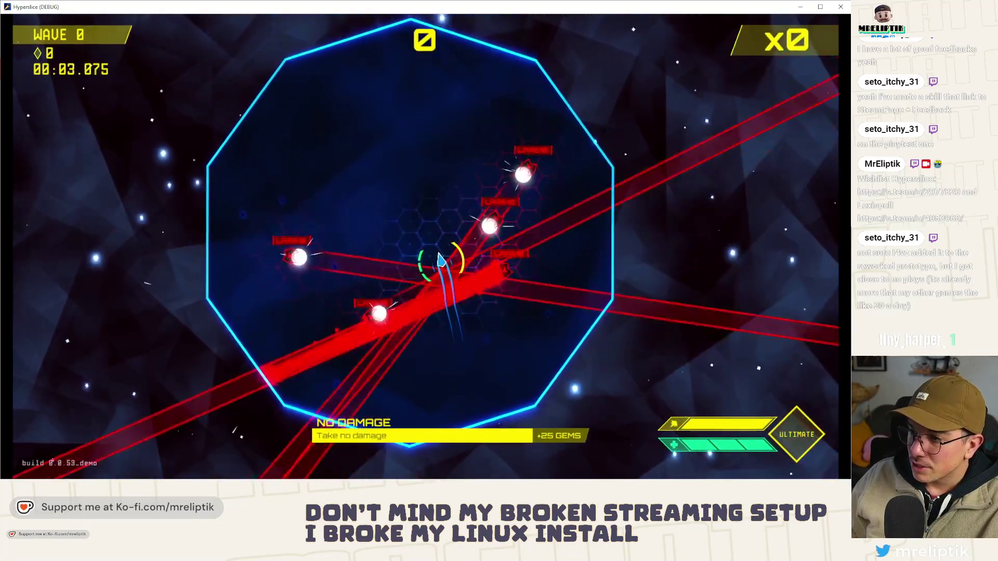
pyautogui.click(366, 195)
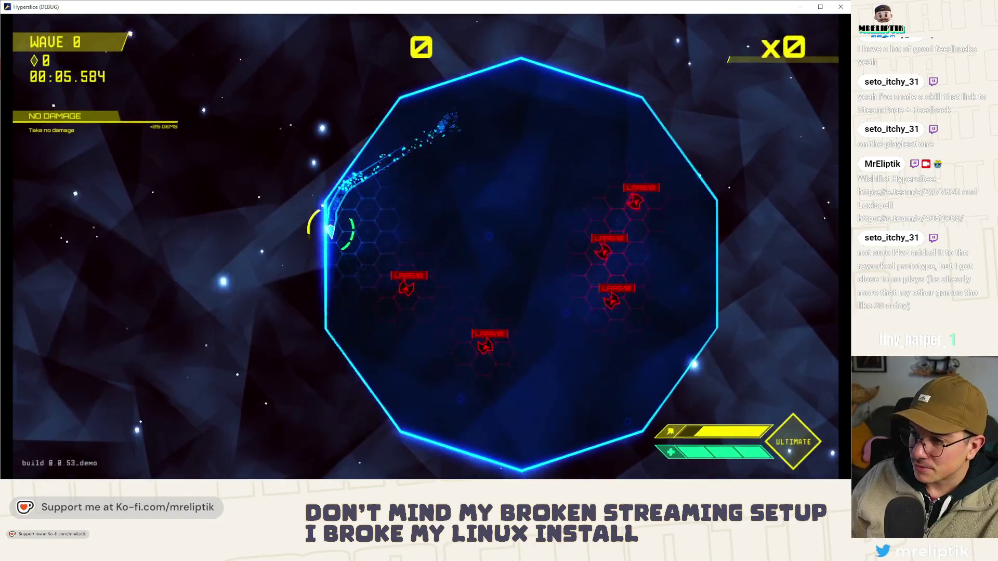
pyautogui.click(406, 288)
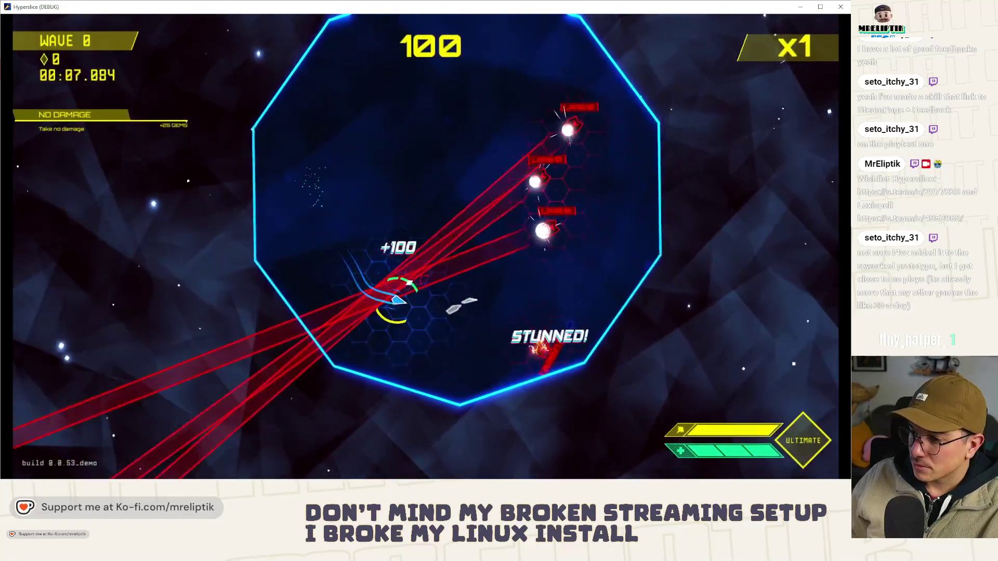
pyautogui.click(598, 304)
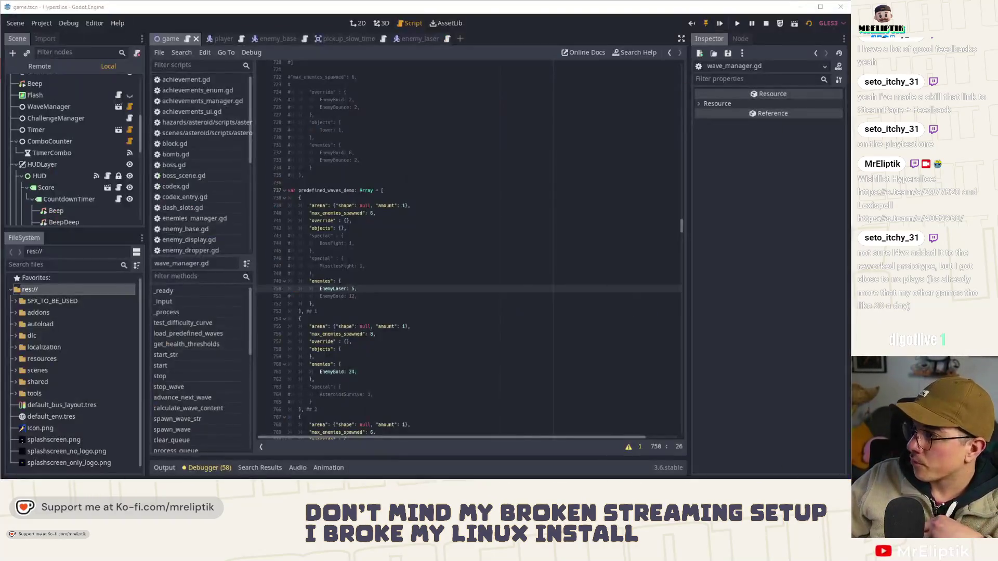
# Step: Delete the EnemyLaser: 5 line from the first wave and save wave_manager.gd
pyautogui.click(360, 295)
pyautogui.press('Up')
pyautogui.press('Down')
pyautogui.press('Up')
pyautogui.hotkey('ctrl', 'shift', 'k')
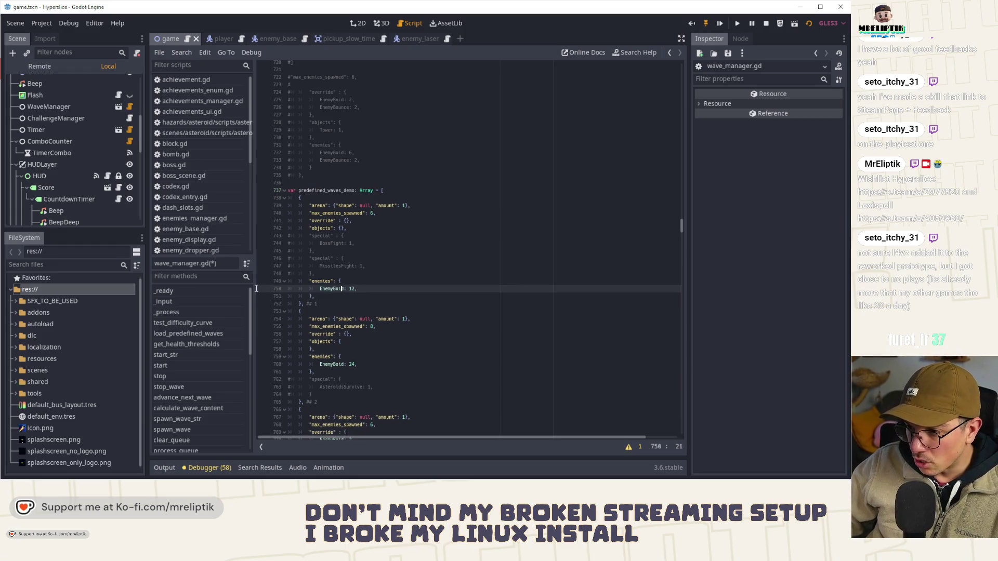
pyautogui.hotkey('ctrl', 's')
pyautogui.hotkey('alt', 'Tab')
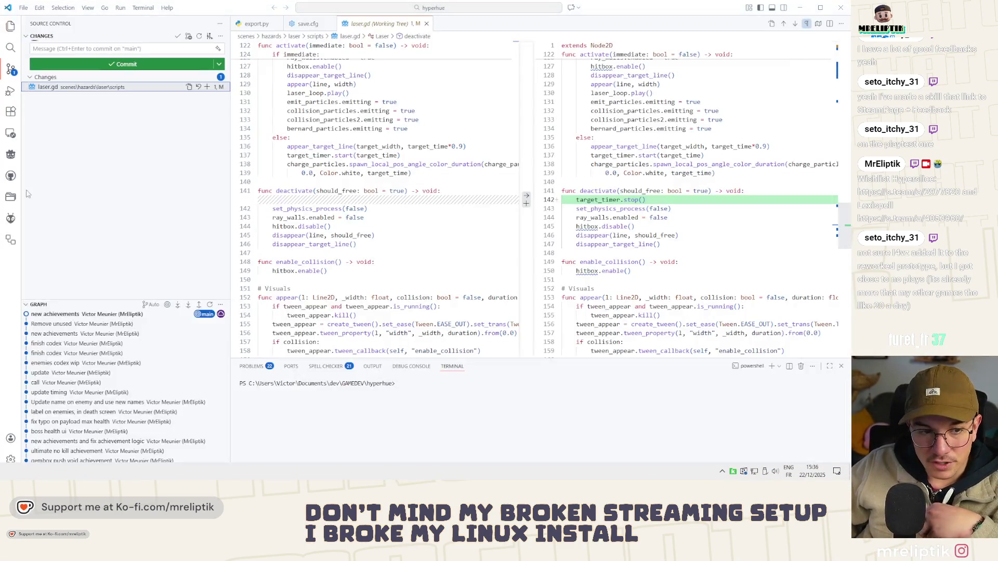
# Step: Commit the laser.gd fix with the message 'make sure tager laser is not going to start again'
pyautogui.click(112, 49)
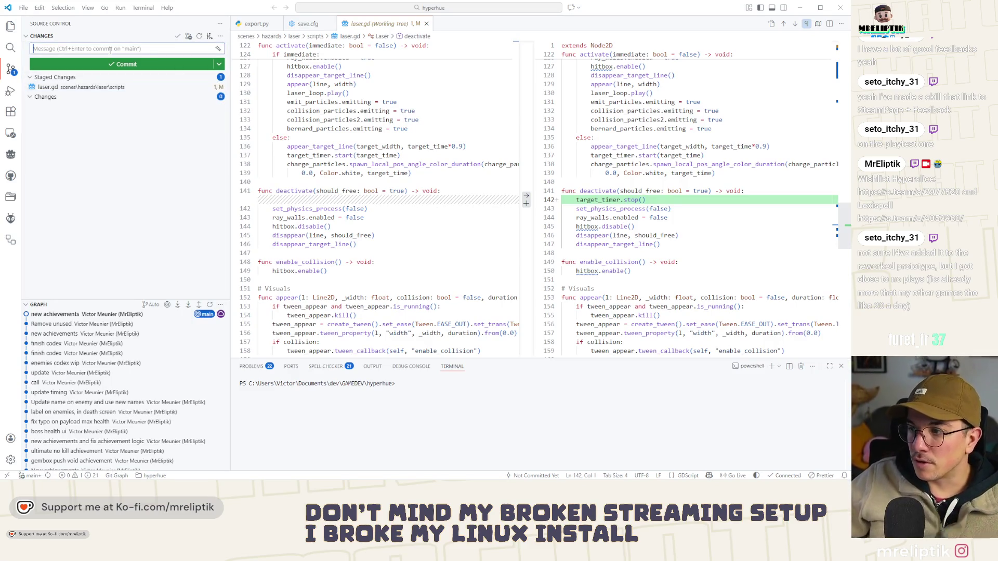
pyautogui.write('hide')
pyautogui.press('BackSpace')
pyautogui.press('BackSpace')
pyautogui.press('BackSpace')
pyautogui.write('make sure tager laser')
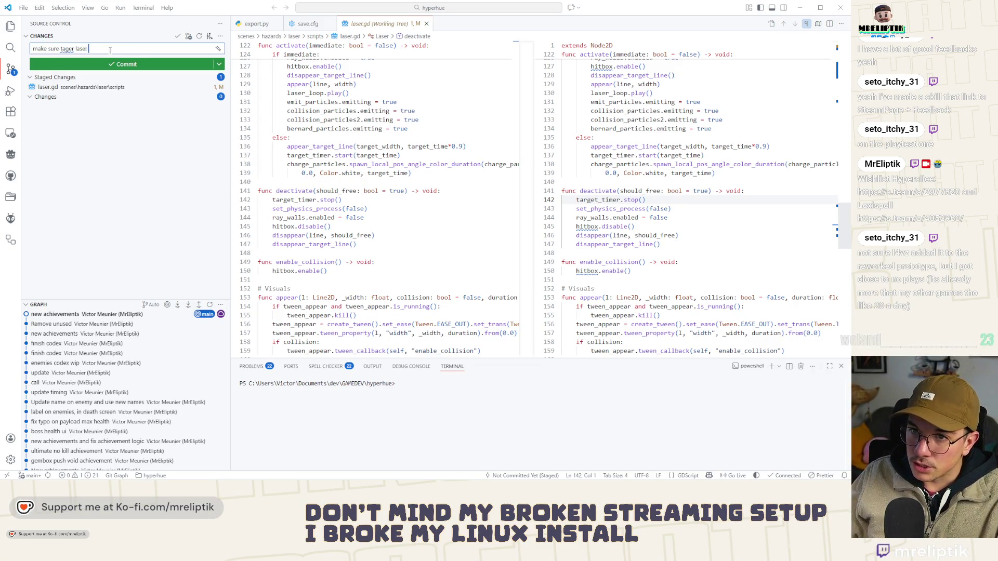
pyautogui.write('oing ')
pyautogui.write('ay active')
pyautogui.hotkey('ctrl', 'Return')
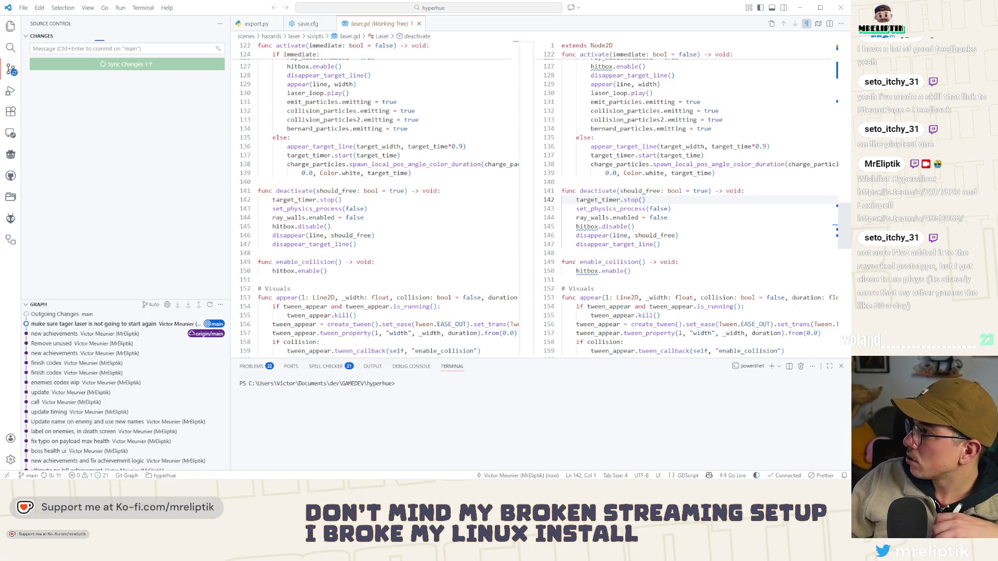
pyautogui.scroll(2, 347, 60)
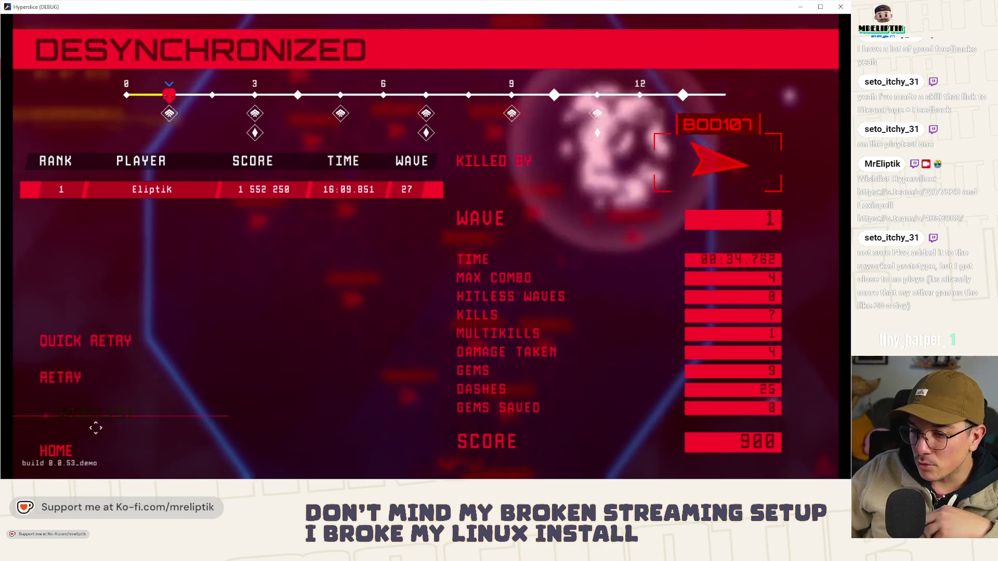
# Step: Go home from the results screen, browse the 12/28 achievements list, and return to the menu
pyautogui.click(57, 450)
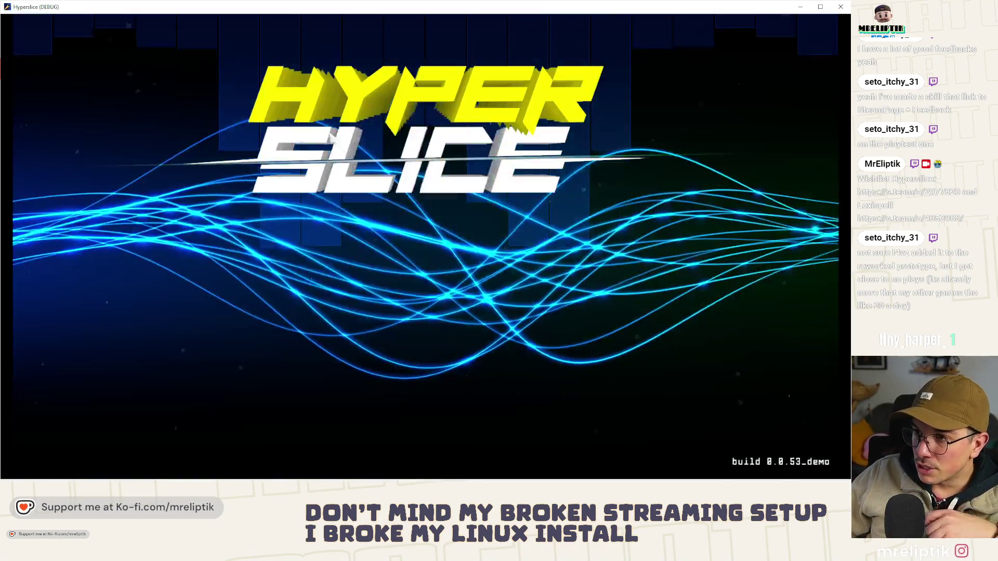
pyautogui.click(112, 325)
pyautogui.scroll(-10, 413, 272)
pyautogui.scroll(3, 423, 300)
pyautogui.scroll(-1, 400, 324)
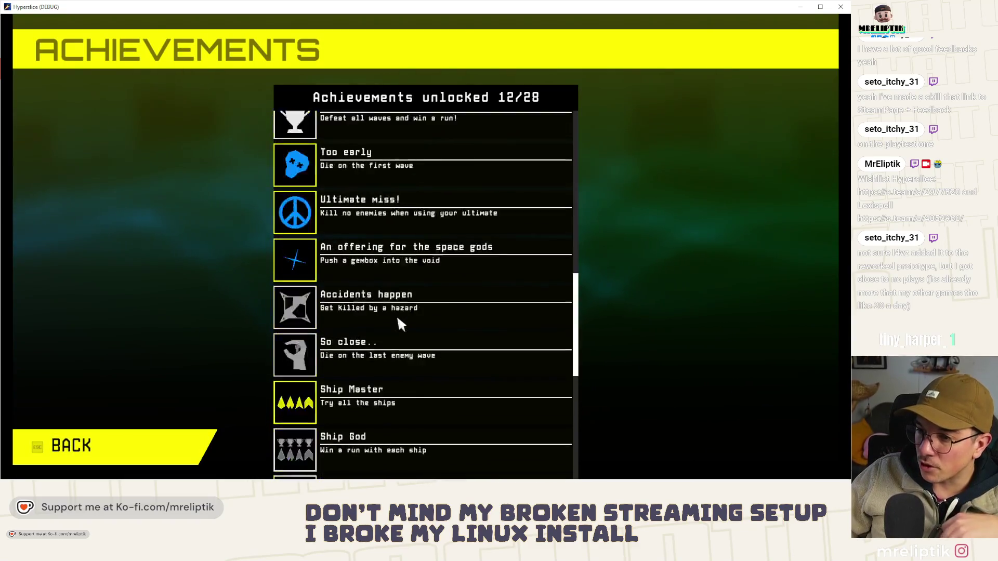
pyautogui.scroll(-5, 398, 319)
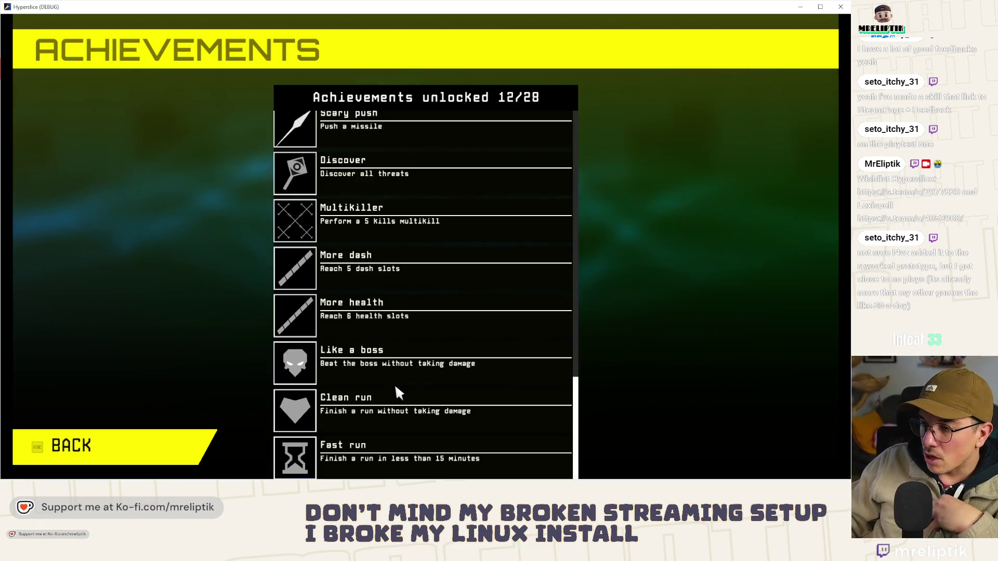
pyautogui.scroll(10, 395, 384)
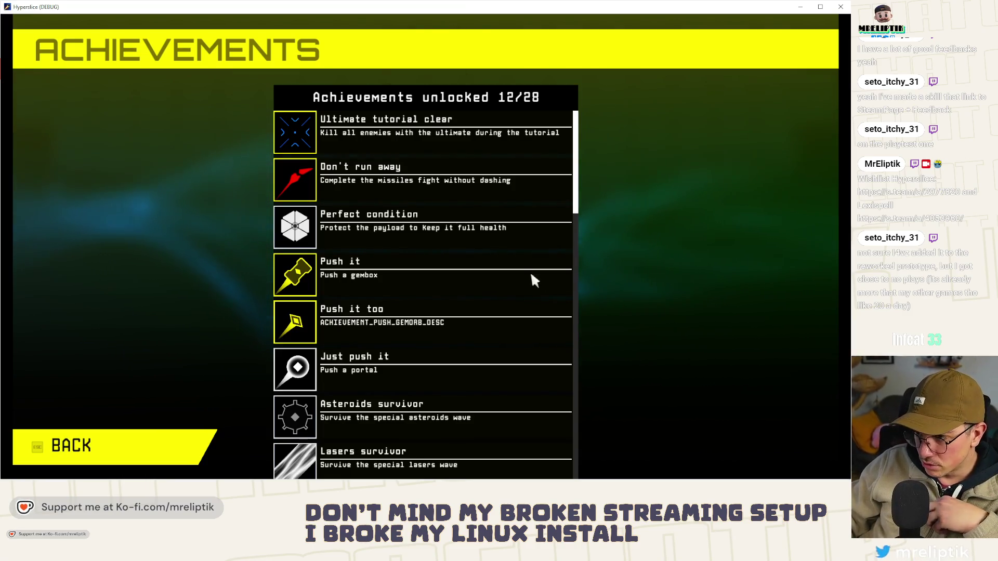
pyautogui.click(86, 446)
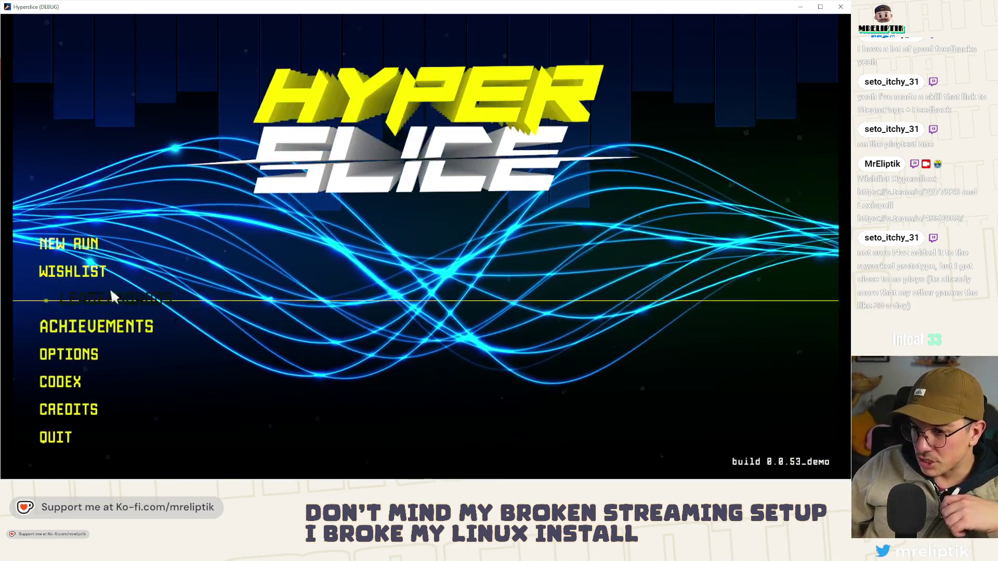
# Step: Browse the Codex threats, viewing the DAR306 details, then leave and quit the game
pyautogui.press('Down')
pyautogui.press('Down')
pyautogui.press('Down')
pyautogui.press('Return')
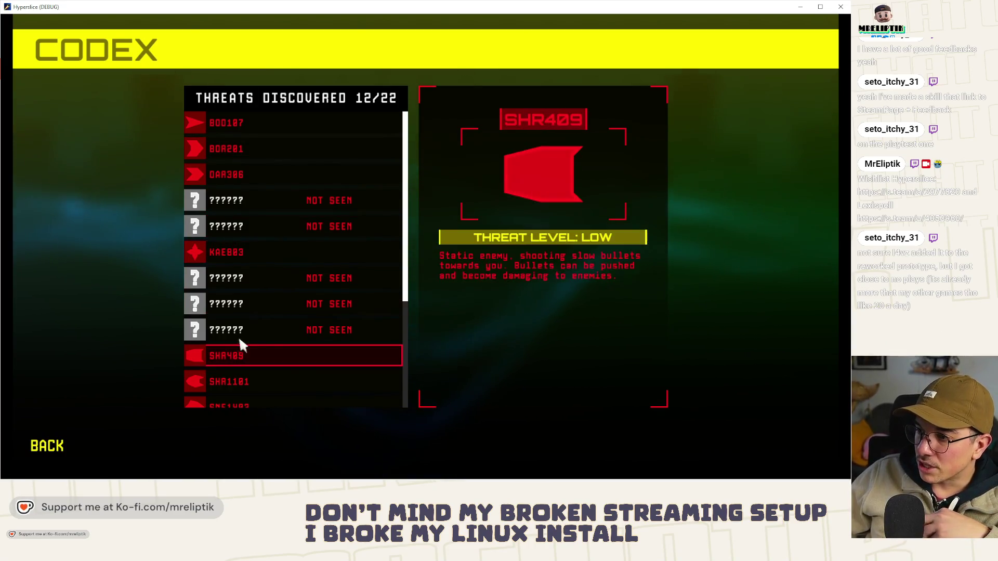
pyautogui.scroll(-3, 242, 328)
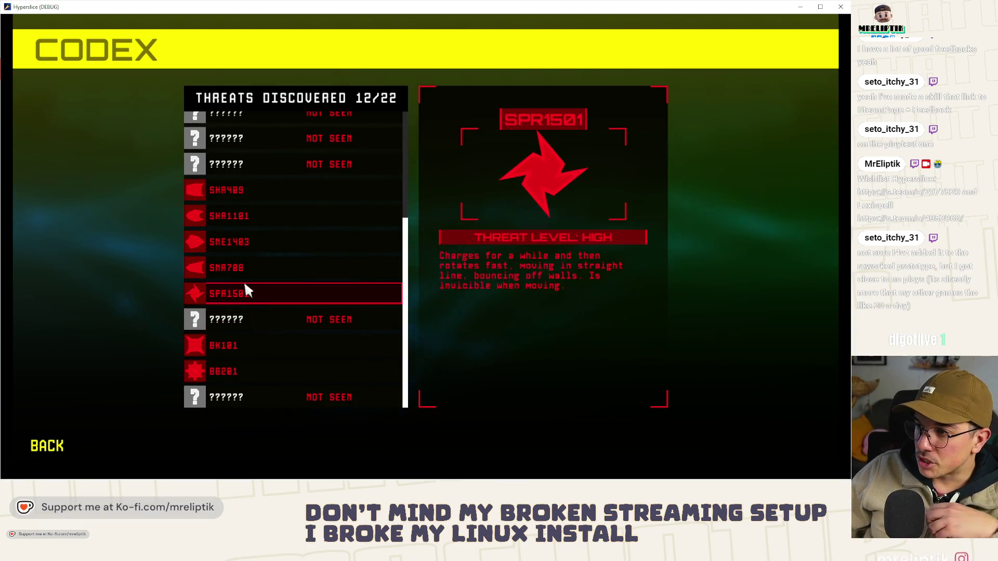
pyautogui.scroll(3, 253, 250)
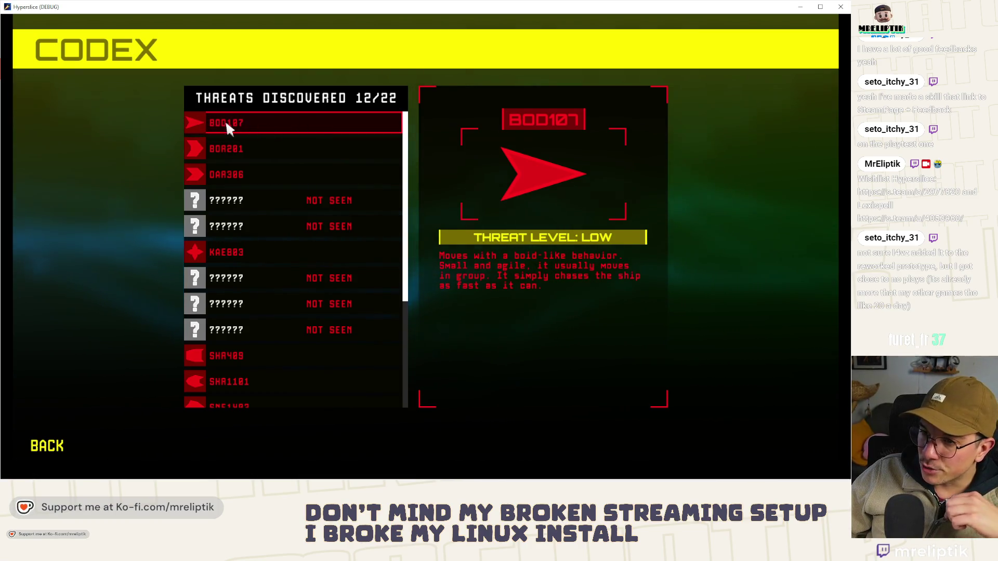
pyautogui.click(264, 171)
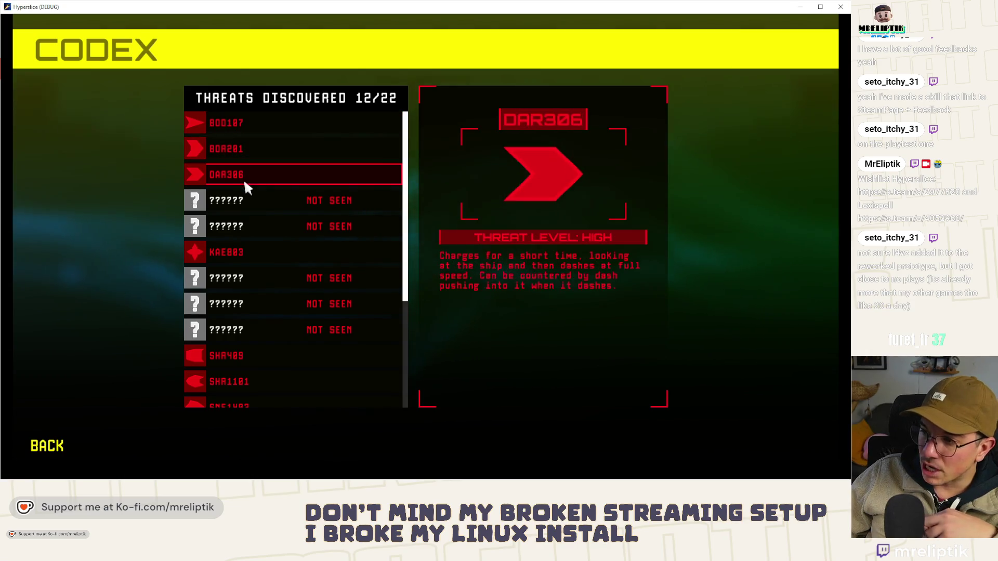
pyautogui.scroll(-3, 241, 257)
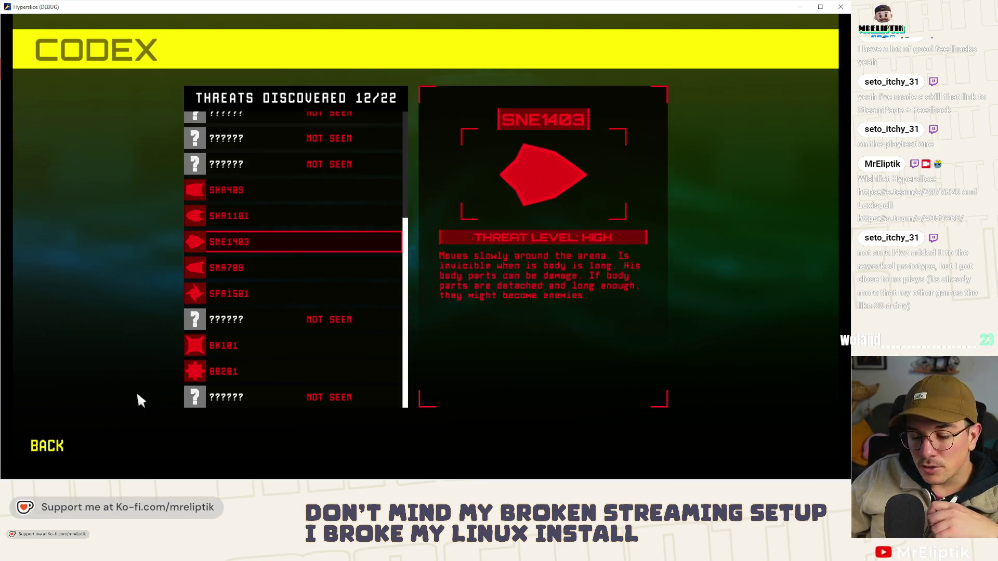
pyautogui.click(52, 446)
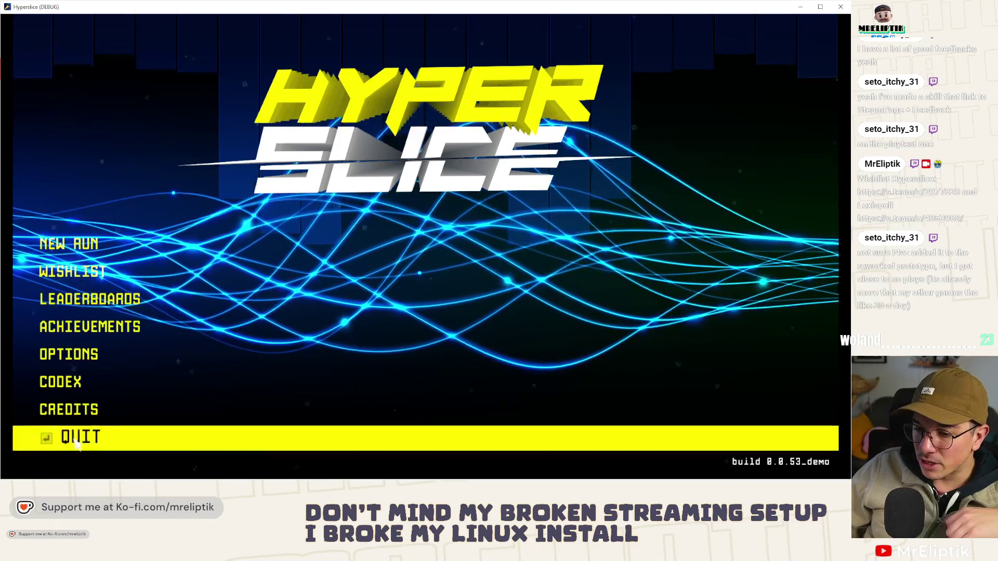
pyautogui.click(76, 444)
# Step: Dismiss the demo thank-you screen, narrow VS Code's source control panel, and return to Godot
pyautogui.click(78, 436)
pyautogui.click(165, 173)
pyautogui.moveTo(229, 92); pyautogui.dragTo(175, 93)
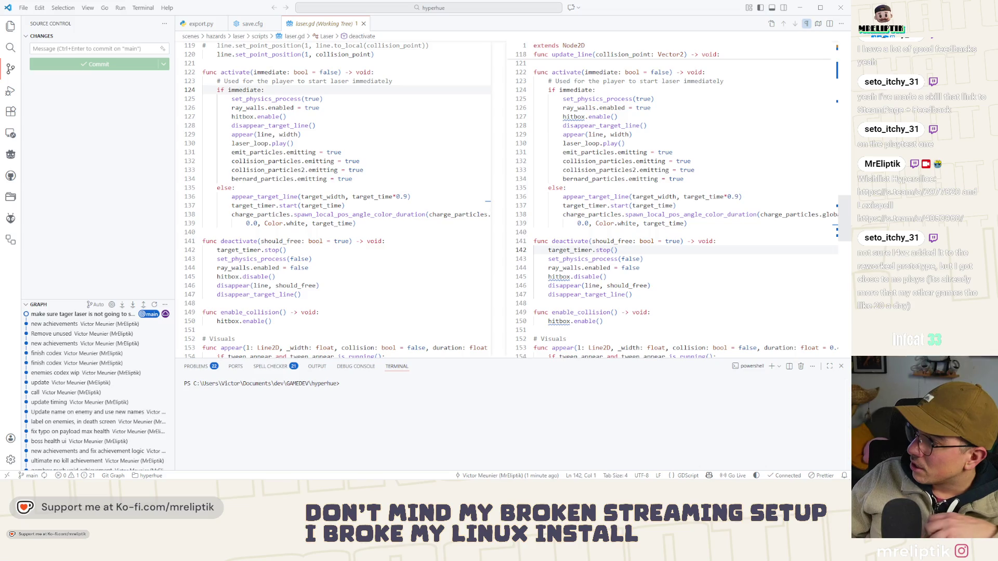
pyautogui.click(80, 146)
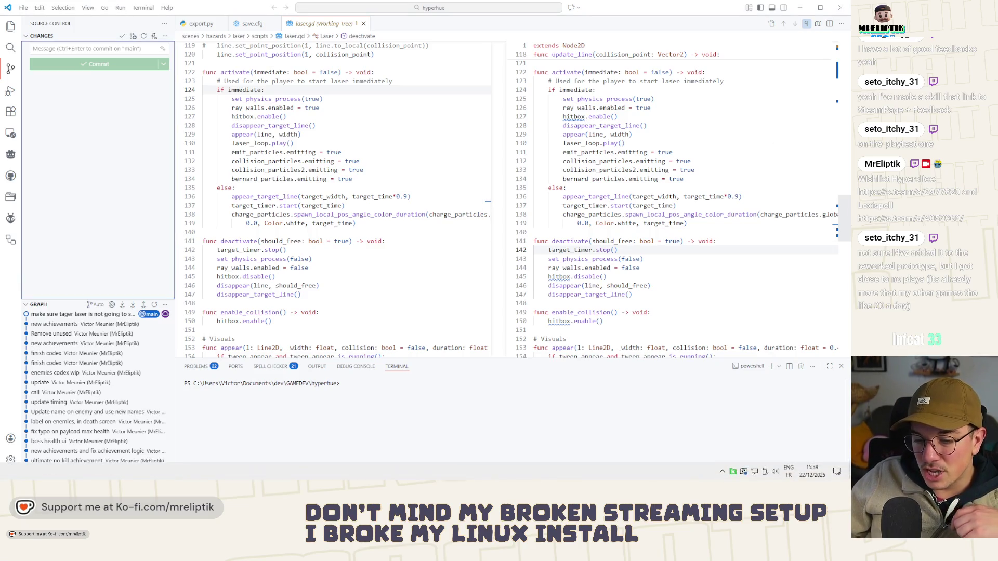
pyautogui.hotkey('alt', 'Tab')
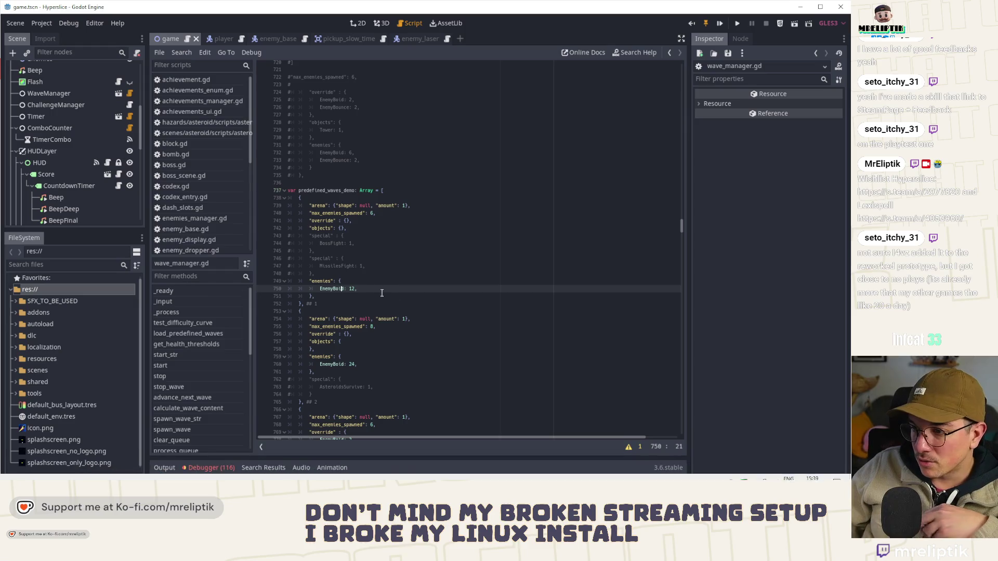
# Step: Duplicate the EnemyBoid: 12 line, turn the copy into EnemyDash: 3, then show the 2D view
pyautogui.click(407, 286)
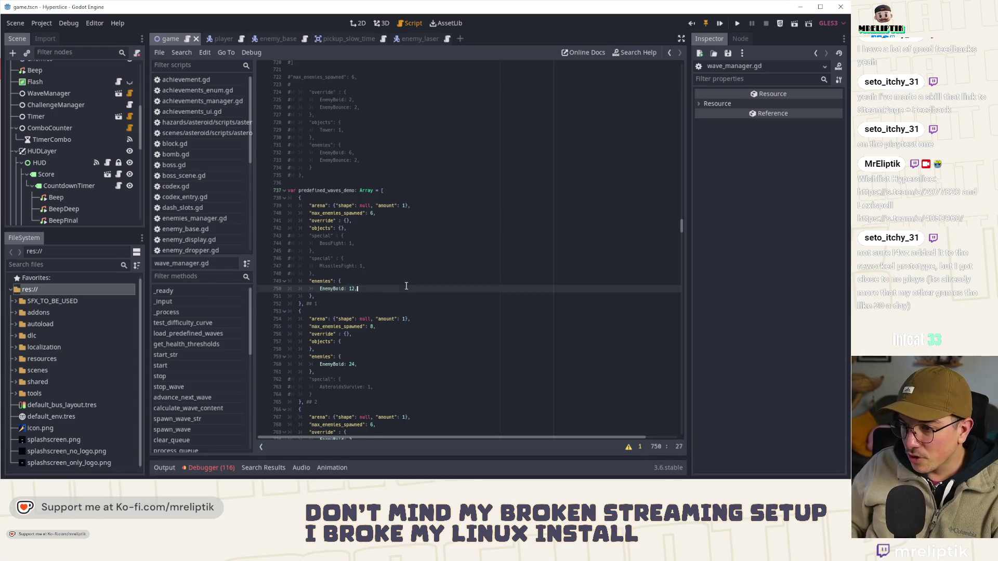
pyautogui.hotkey('ctrl', 'd')
pyautogui.press('Up')
pyautogui.press('Left')
pyautogui.press('Left')
pyautogui.press('Left')
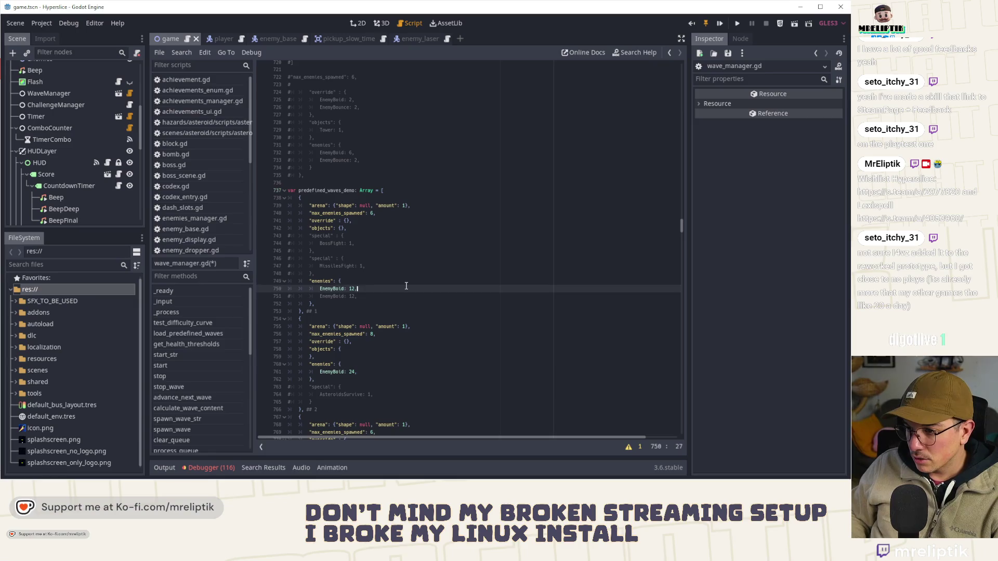
pyautogui.press('Right')
pyautogui.press('Right')
pyautogui.press('Right')
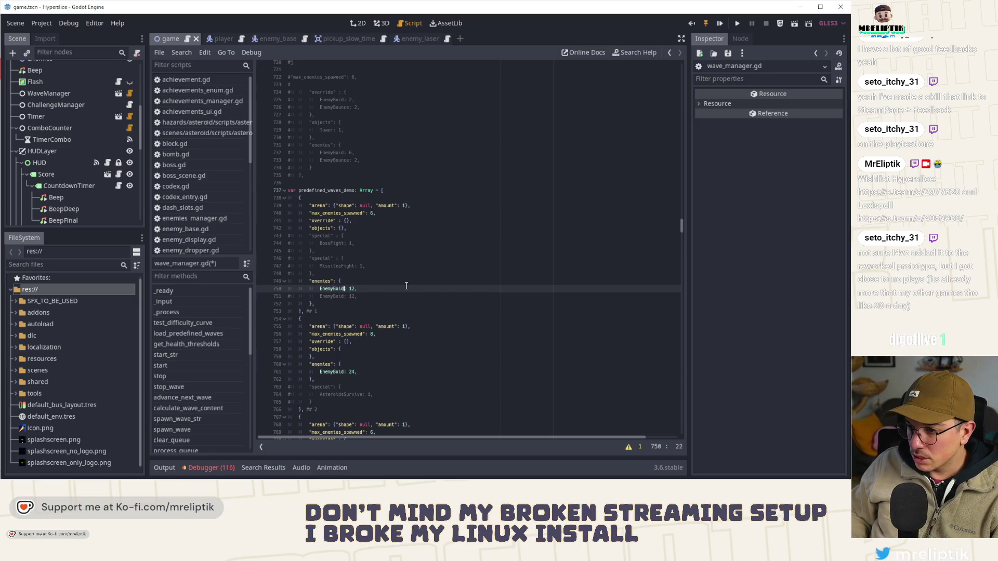
pyautogui.press('BackSpace')
pyautogui.press('BackSpace')
pyautogui.write('Dash')
pyautogui.press('Right')
pyautogui.press('Right')
pyautogui.press('BackSpace')
pyautogui.press('BackSpace')
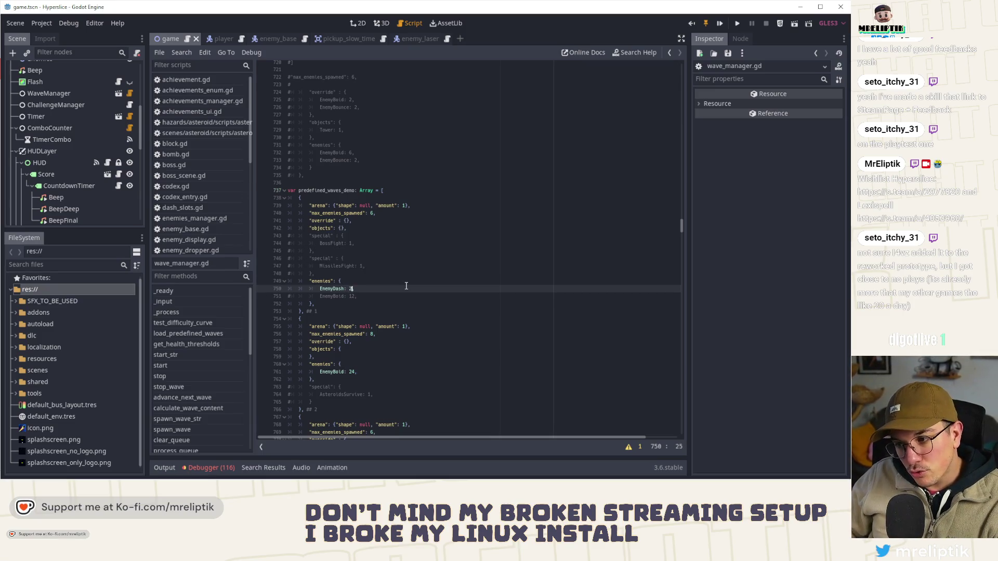
pyautogui.press('BackSpace')
pyautogui.write('3,')
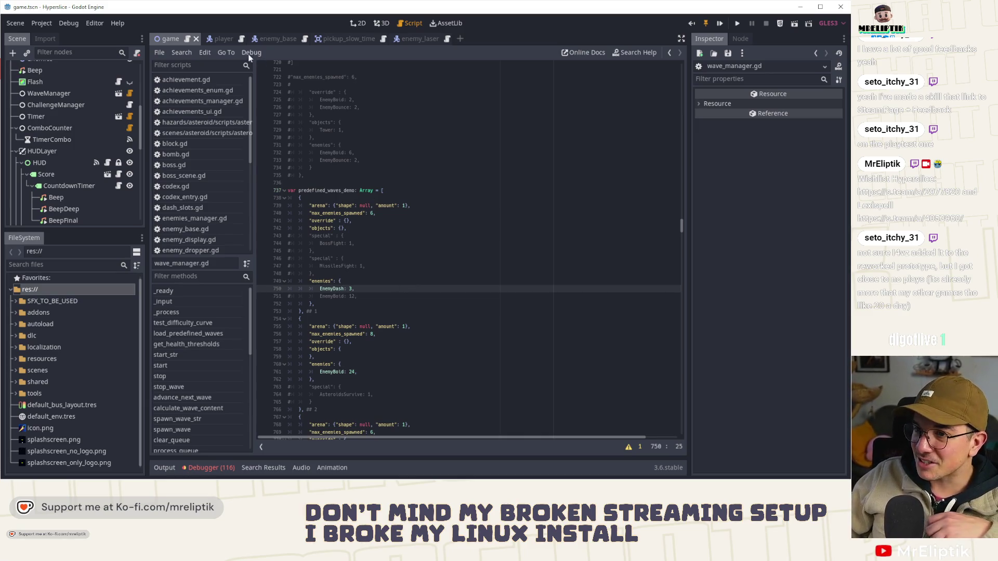
pyautogui.click(358, 22)
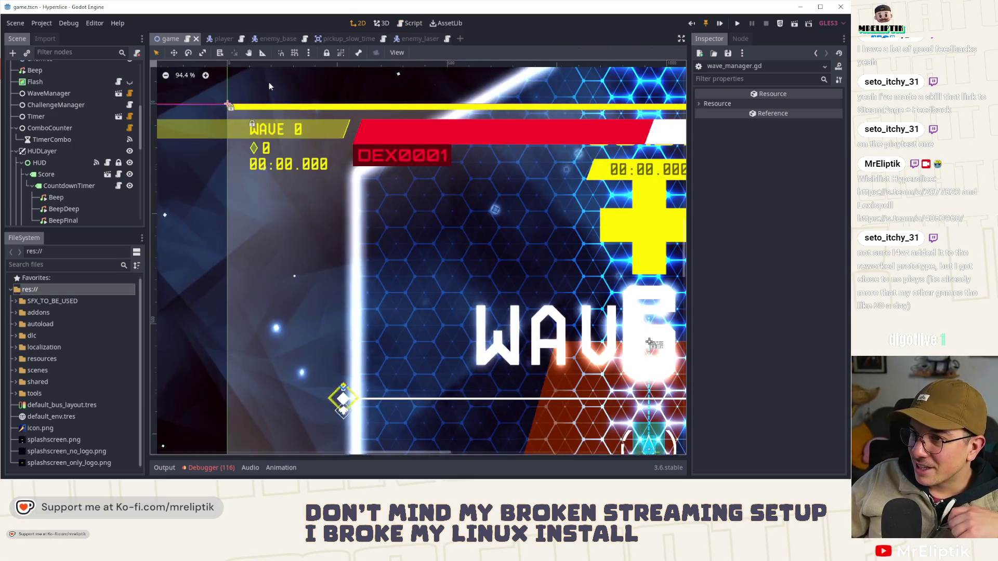
# Step: Browse the enemy scene matches in quick scene search and open enemy_dash.tscn
pyautogui.scroll(-2, 269, 86)
pyautogui.hotkey('ctrl', 'shift', 'o')
pyautogui.write('enemy')
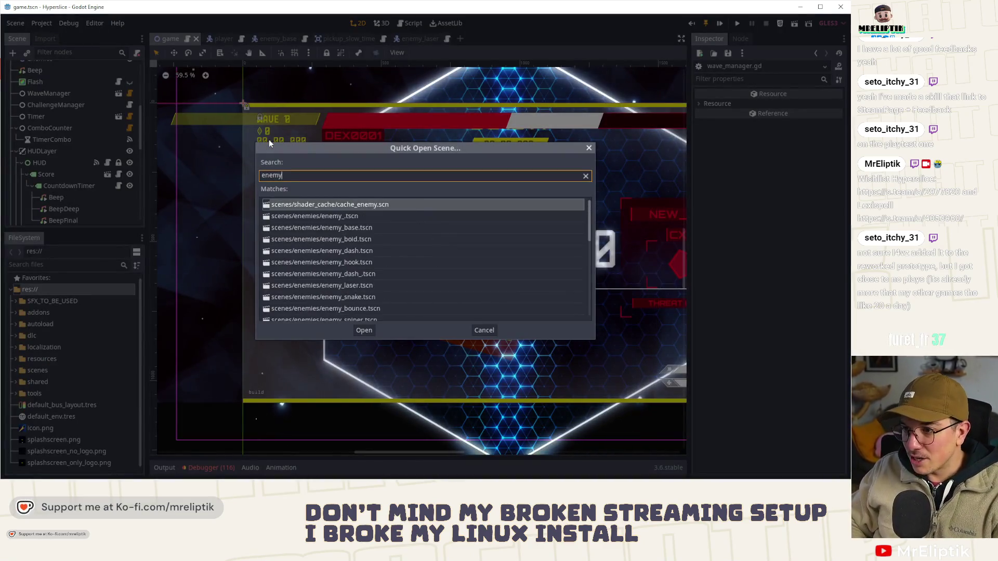
pyautogui.press('Down')
pyautogui.press('Down')
pyautogui.press('Down')
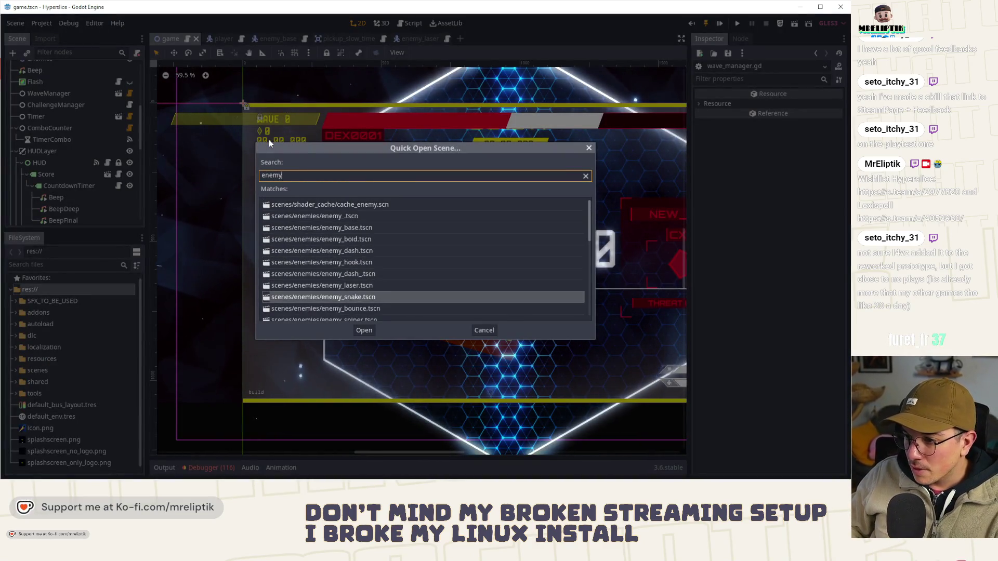
pyautogui.press('Down')
pyautogui.press('Down')
pyautogui.press('Down')
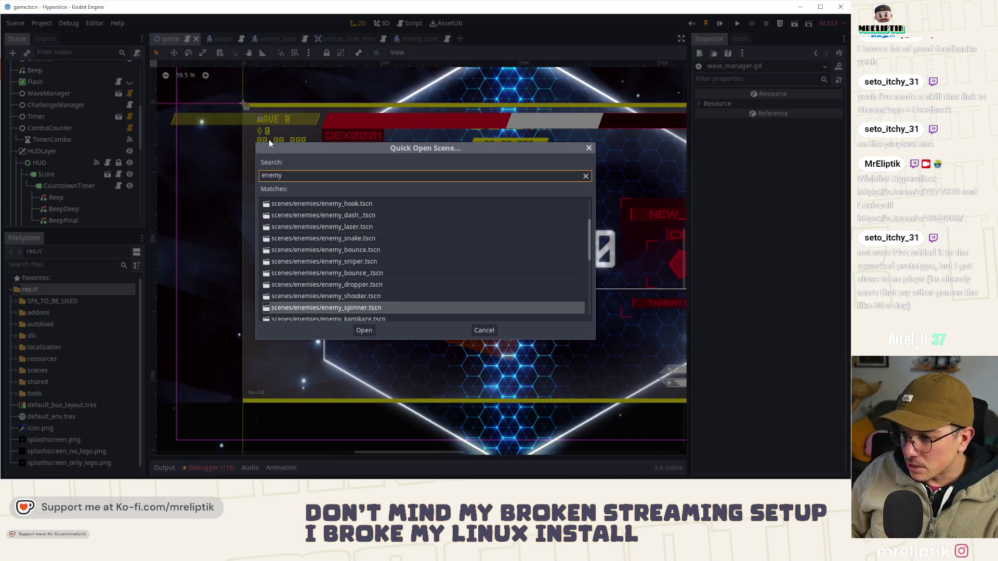
pyautogui.press('Up')
pyautogui.press('Up')
pyautogui.press('Up')
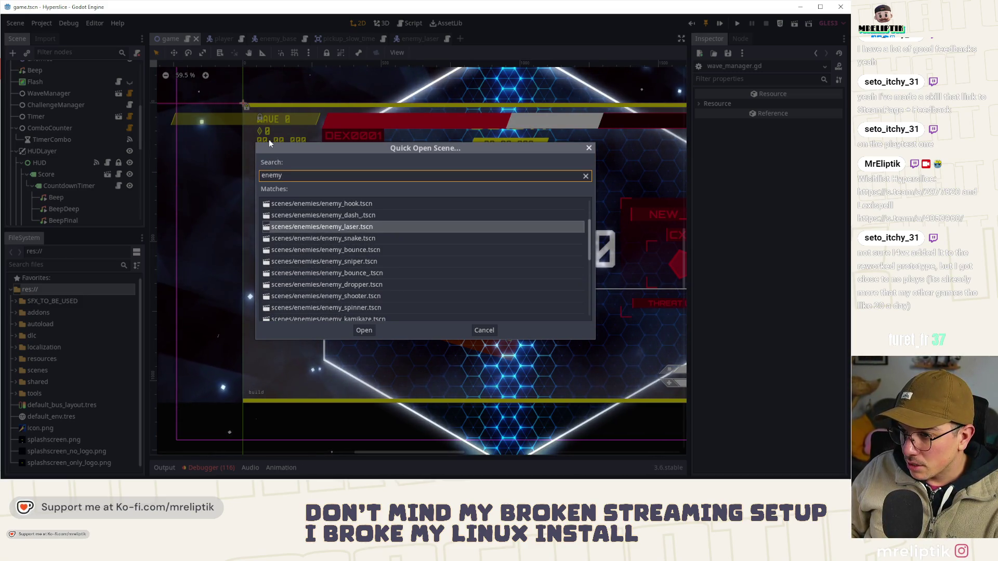
pyautogui.hotkey('ctrl', 'a')
pyautogui.write('dash')
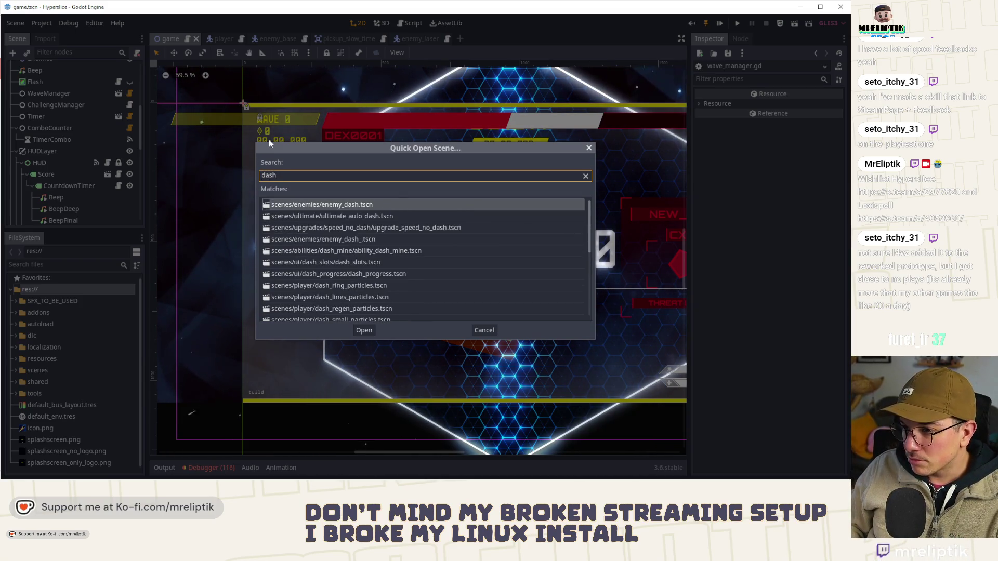
pyautogui.press('Return')
# Step: Open enemy_snake.tscn through quick scene search for 'snake'
pyautogui.hotkey('ctrl', 'shift', 'o')
pyautogui.write('snake')
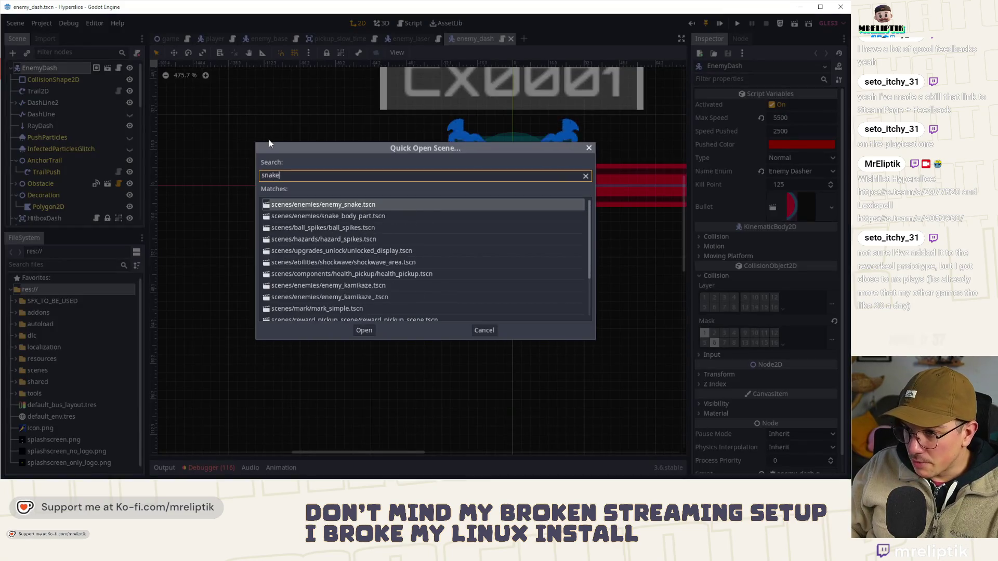
pyautogui.press('Return')
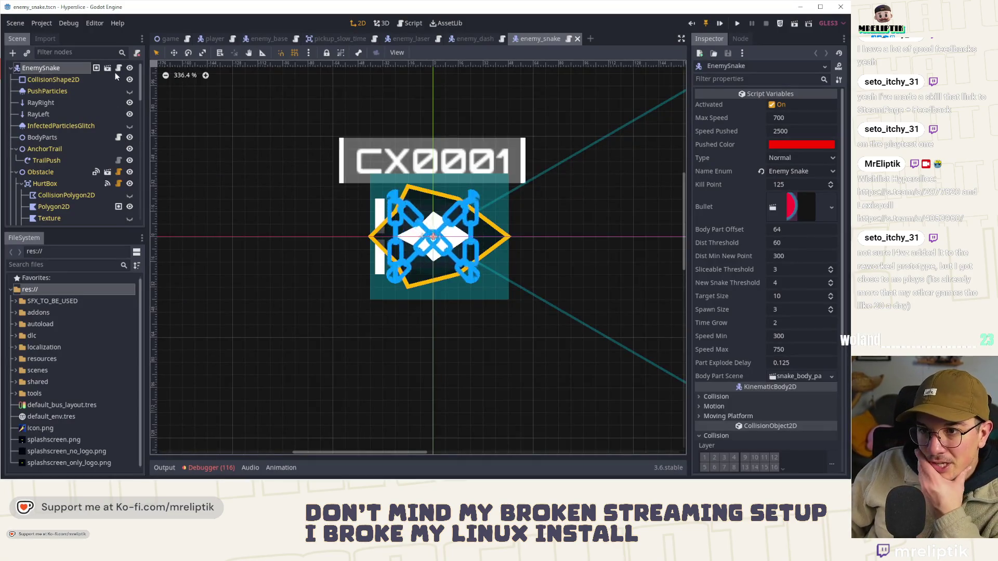
# Step: Copy enemy_snake.gd's toggle_unsliceable function, lines 159–168, to the clipboard
pyautogui.click(118, 69)
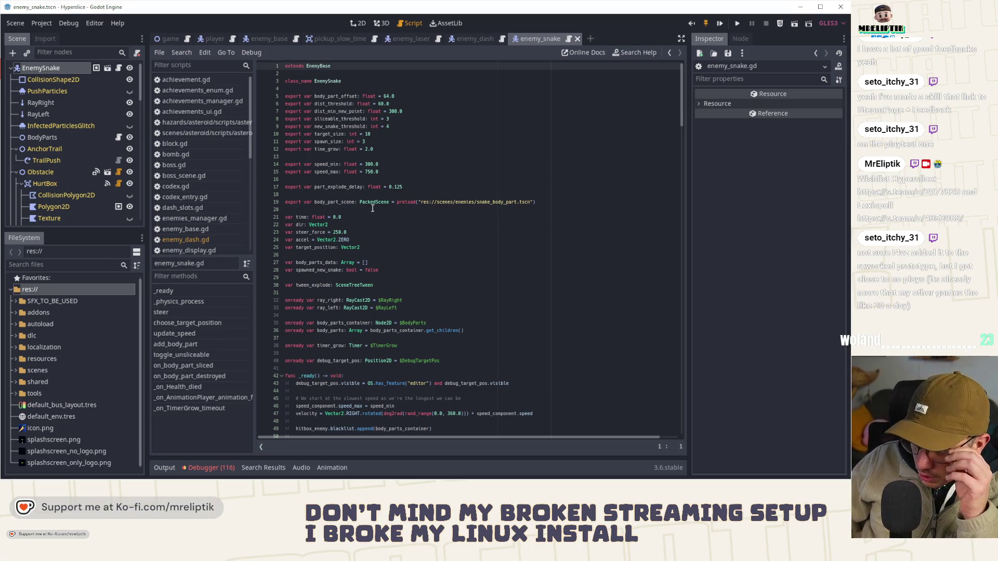
pyautogui.scroll(-9, 372, 208)
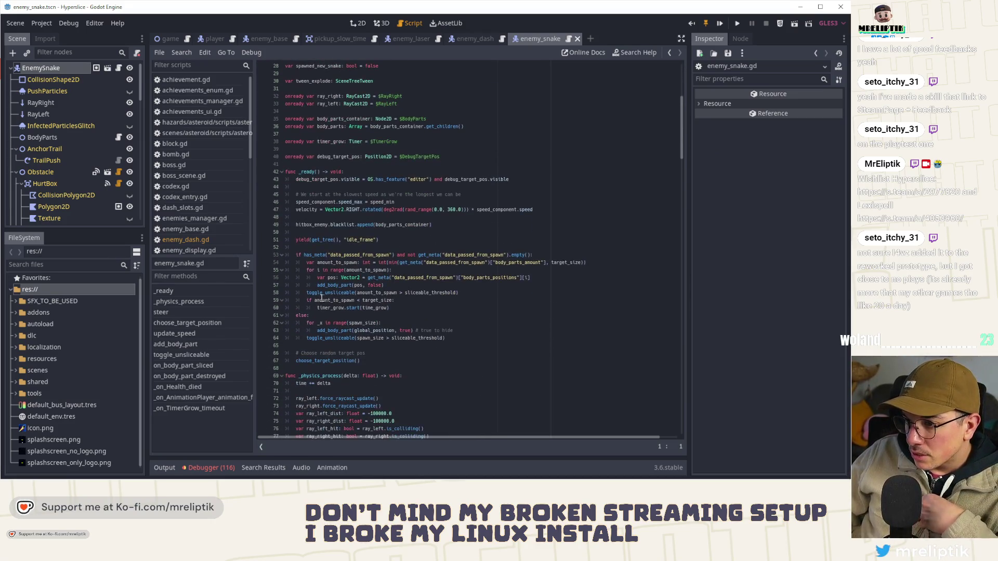
pyautogui.click(182, 354)
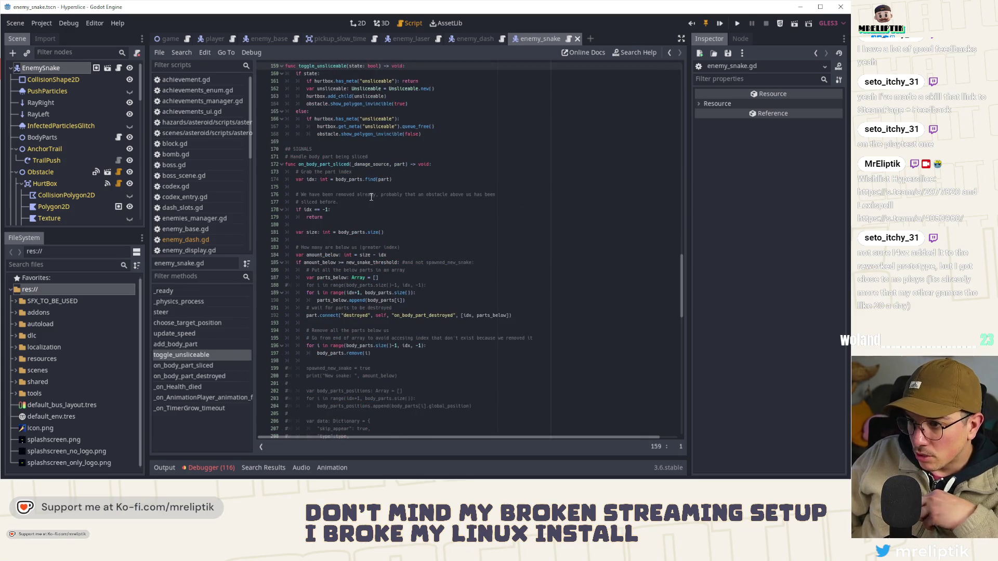
pyautogui.scroll(2, 333, 166)
pyautogui.moveTo(439, 181)
pyautogui.mouseDown()
pyautogui.moveTo(291, 143)
pyautogui.moveTo(270, 112)
pyautogui.mouseUp()
pyautogui.rightClick(306, 111)
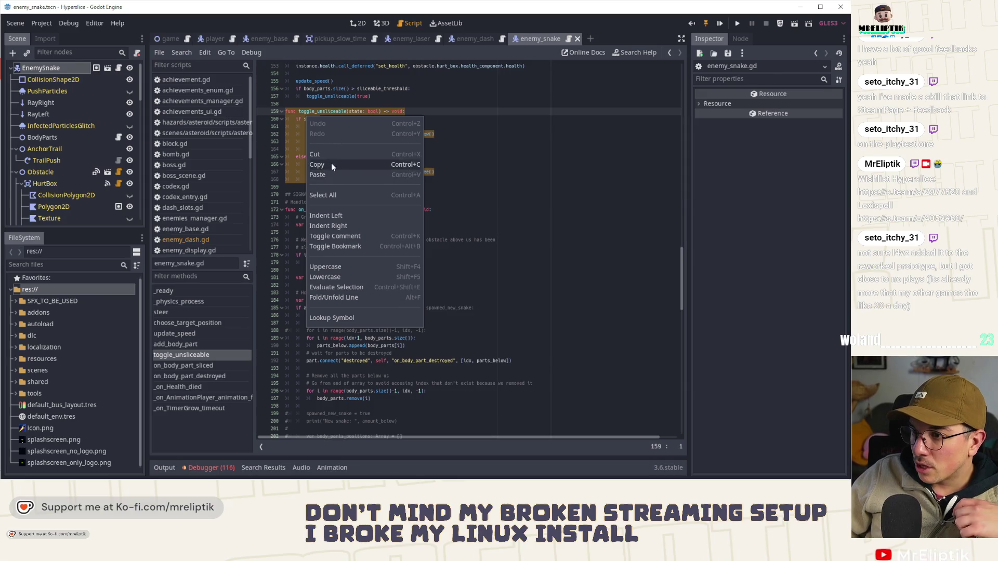
pyautogui.click(334, 167)
pyautogui.click(471, 38)
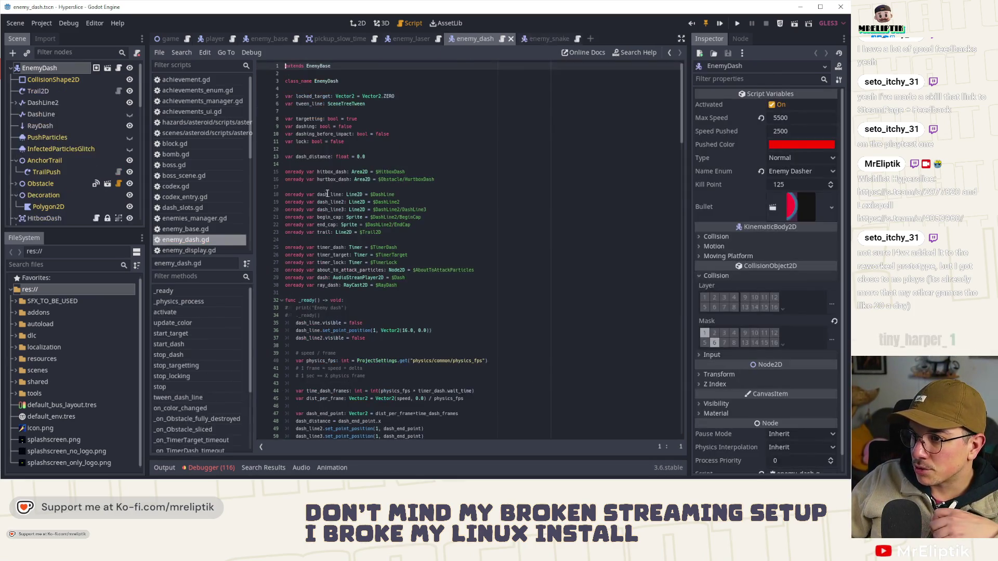
# Step: Paste the toggle_unsliceable function into enemy_dash.gd just after stop_locking
pyautogui.click(171, 376)
pyautogui.scroll(2, 326, 258)
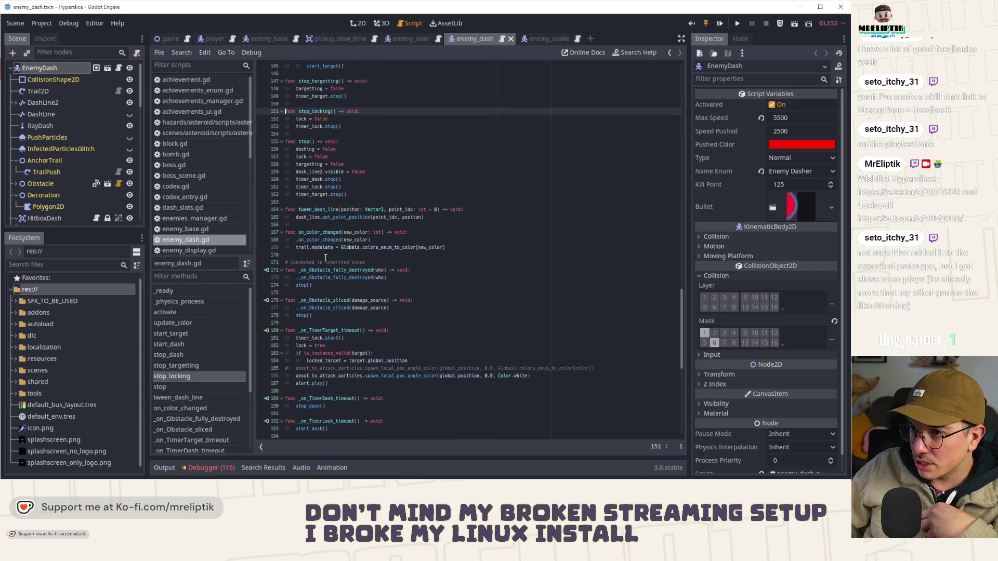
pyautogui.click(325, 203)
pyautogui.hotkey('ctrl', 'v')
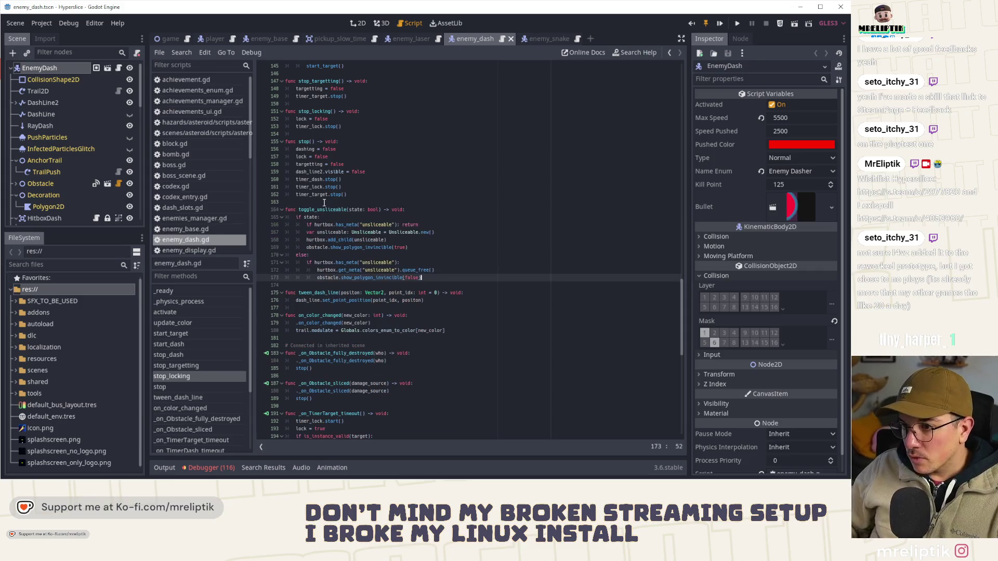
pyautogui.doubleClick(324, 209)
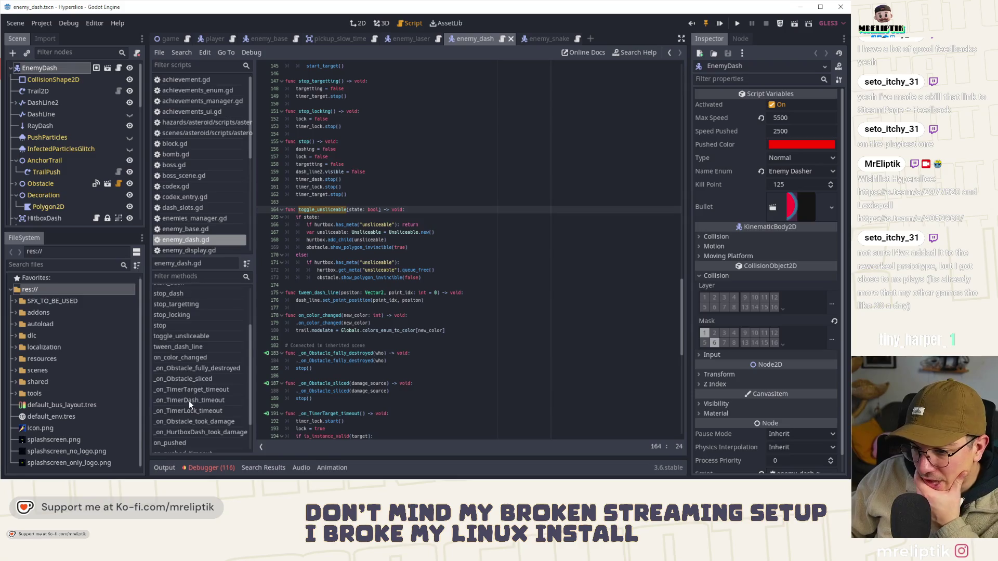
# Step: Add a toggle_unsliceable(true) call at the top of start_dash
pyautogui.scroll(-5, 189, 400)
pyautogui.click(206, 360)
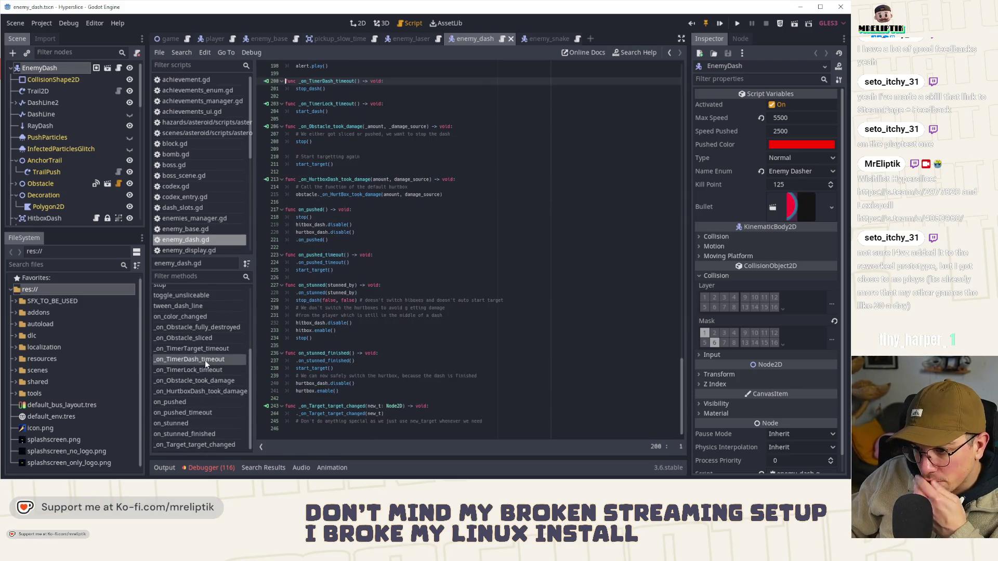
pyautogui.scroll(2, 333, 109)
pyautogui.click(308, 157)
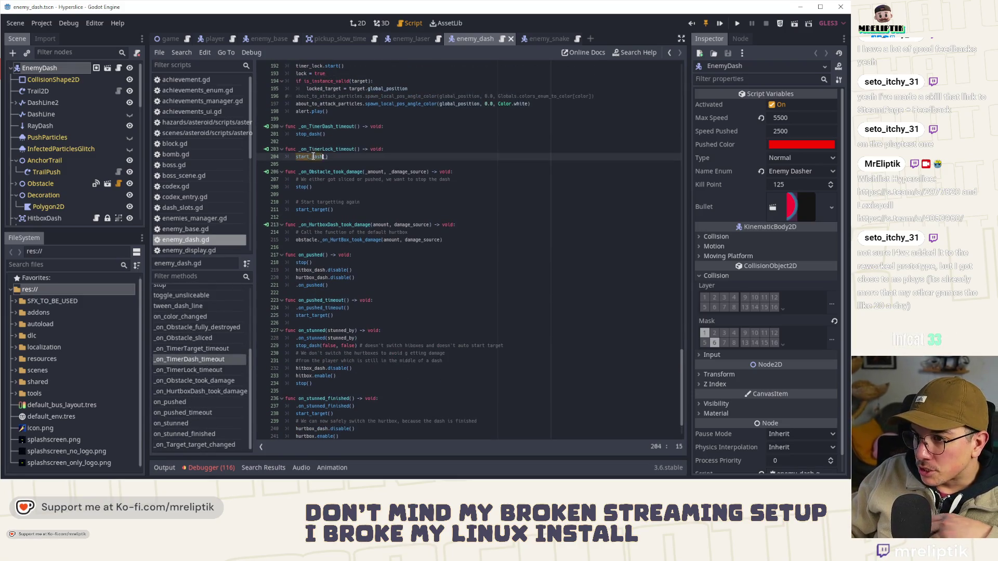
pyautogui.doubleClick(309, 157)
pyautogui.keyDown('ctrl'); pyautogui.click(309, 157); pyautogui.keyUp('ctrl')
pyautogui.press('Up')
pyautogui.click(402, 240)
pyautogui.press('Return')
pyautogui.write('toggle_unsliceable(')
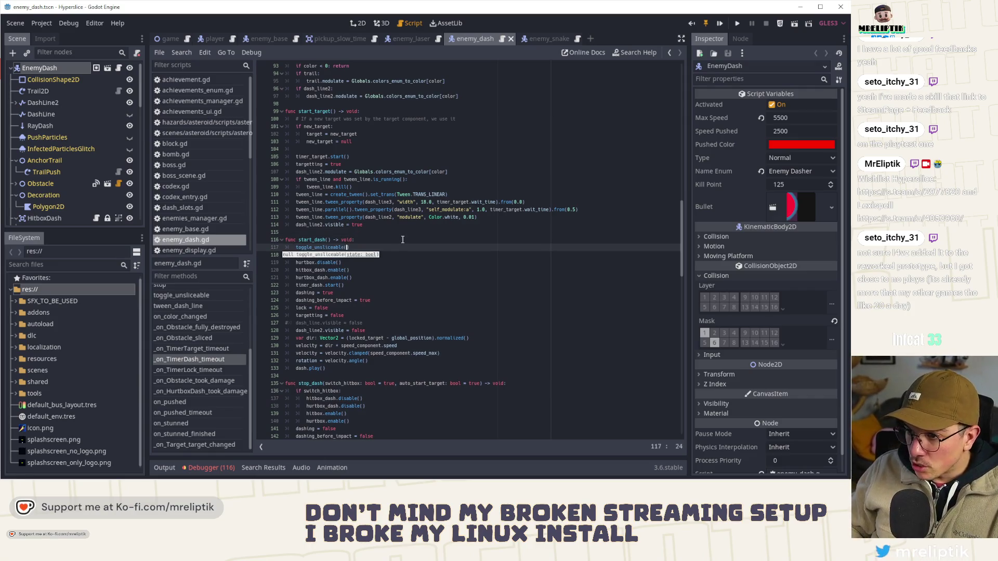
pyautogui.write('true')
# Step: Add a toggle_unsliceable(false) call to stop_dash, then save and launch the game with F5
pyautogui.hotkey('ctrl', 'd')
pyautogui.hotkey('alt', 'Down')
pyautogui.hotkey('alt', 'Down')
pyautogui.hotkey('alt', 'Down')
pyautogui.press('BackSpace')
pyautogui.press('BackSpace')
pyautogui.press('BackSpace')
pyautogui.write('false')
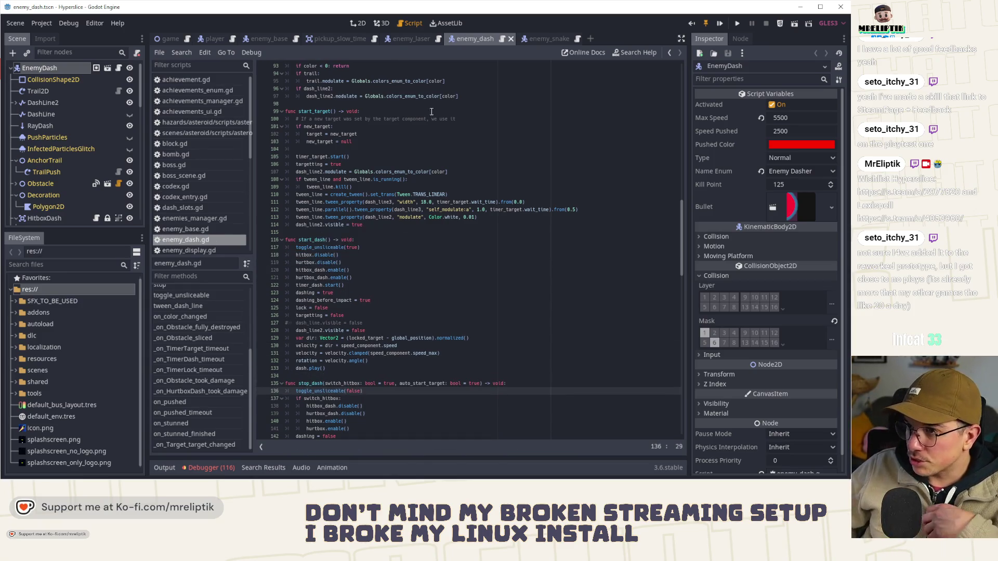
pyautogui.click(616, 65)
pyautogui.press('F5')
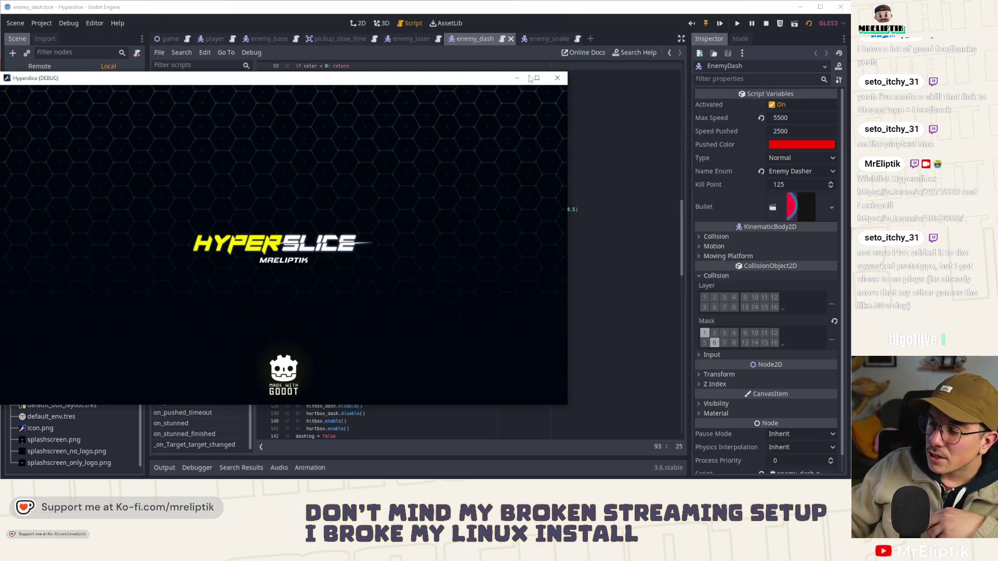
# Step: Collapse Obstacle in enemy_snake's Scene tree, check obstacle on line 164 of its script, then return to 2D
pyautogui.click(557, 77)
pyautogui.click(540, 39)
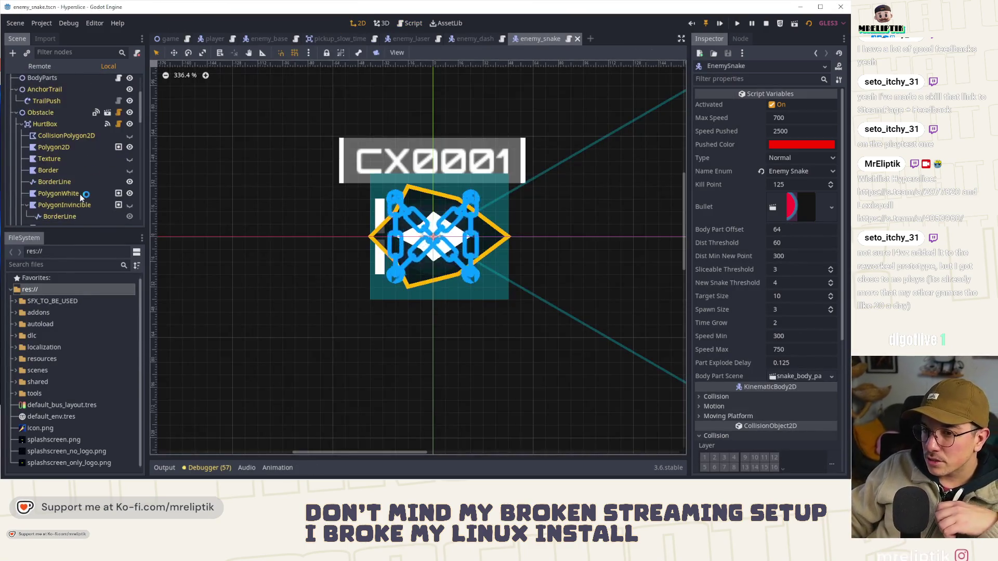
pyautogui.scroll(-8, 80, 194)
pyautogui.scroll(10, 78, 198)
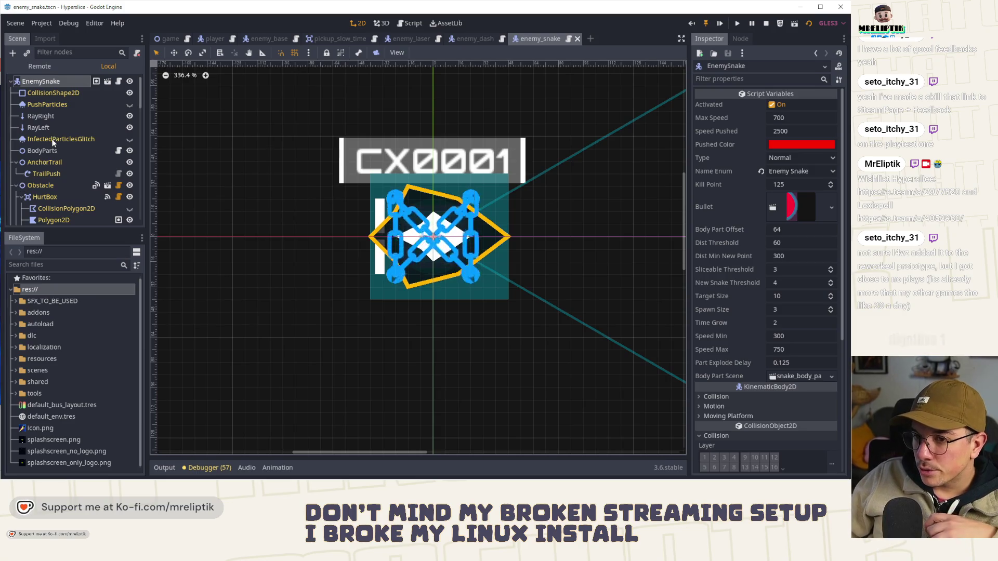
pyautogui.click(16, 186)
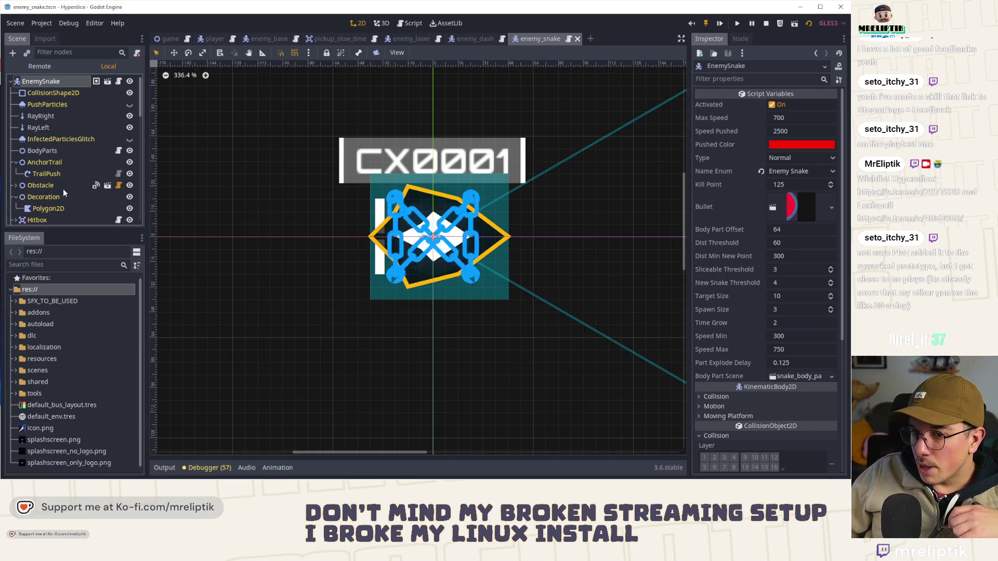
pyautogui.click(119, 81)
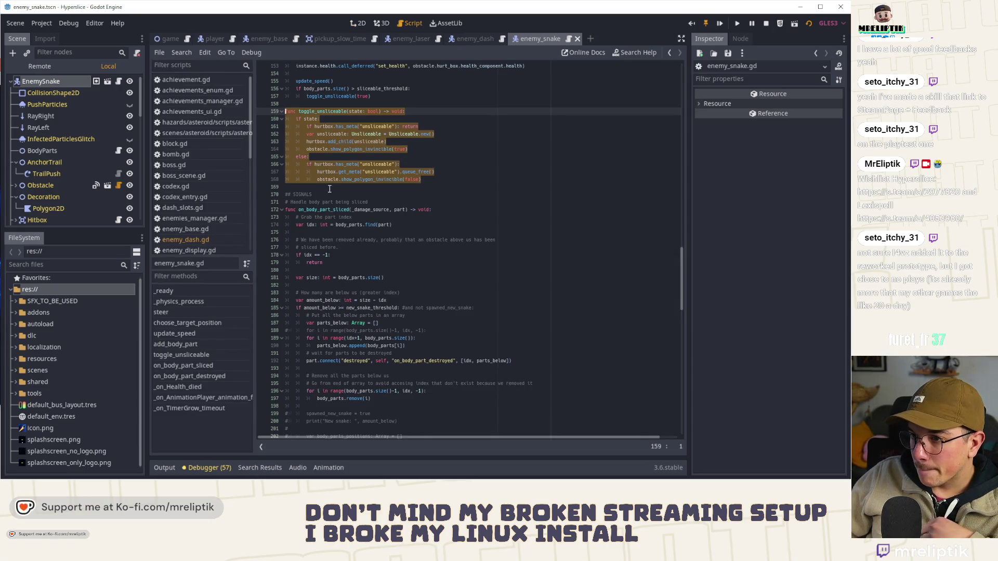
pyautogui.doubleClick(317, 149)
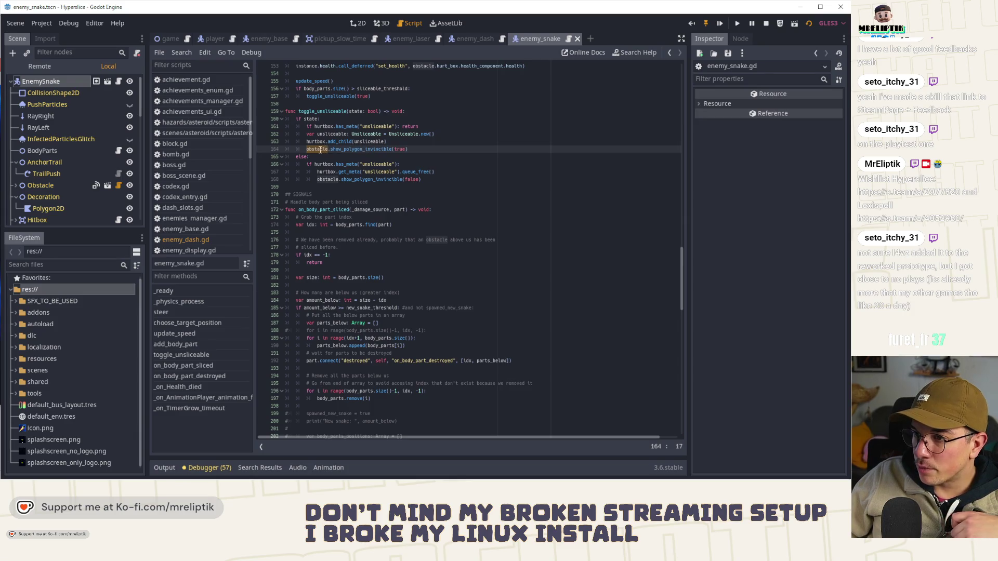
pyautogui.click(358, 23)
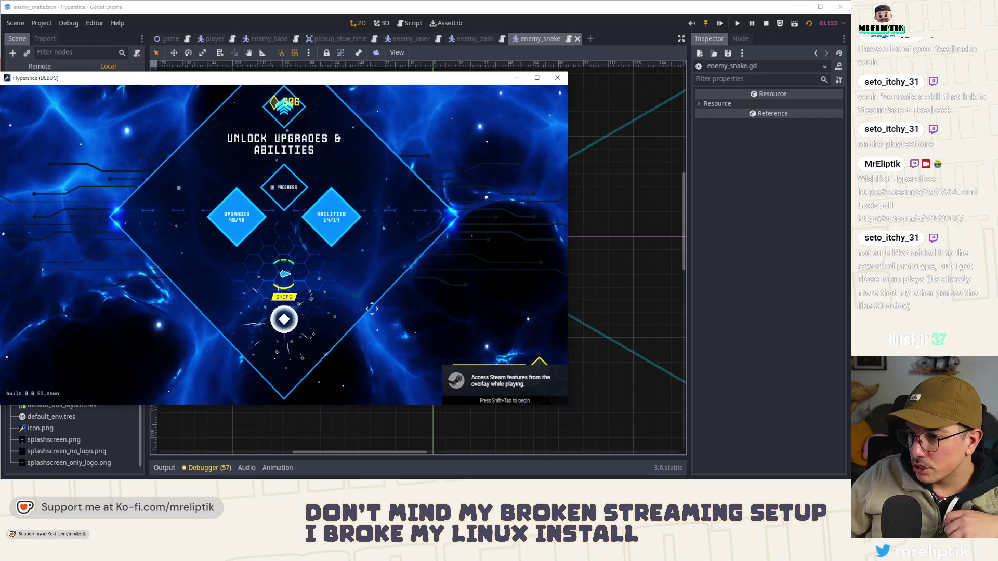
# Step: Slice SHIPS, maximize the game window, and slice FIGHT to start a match
pyautogui.moveTo(373, 308); pyautogui.dragTo(284, 320)
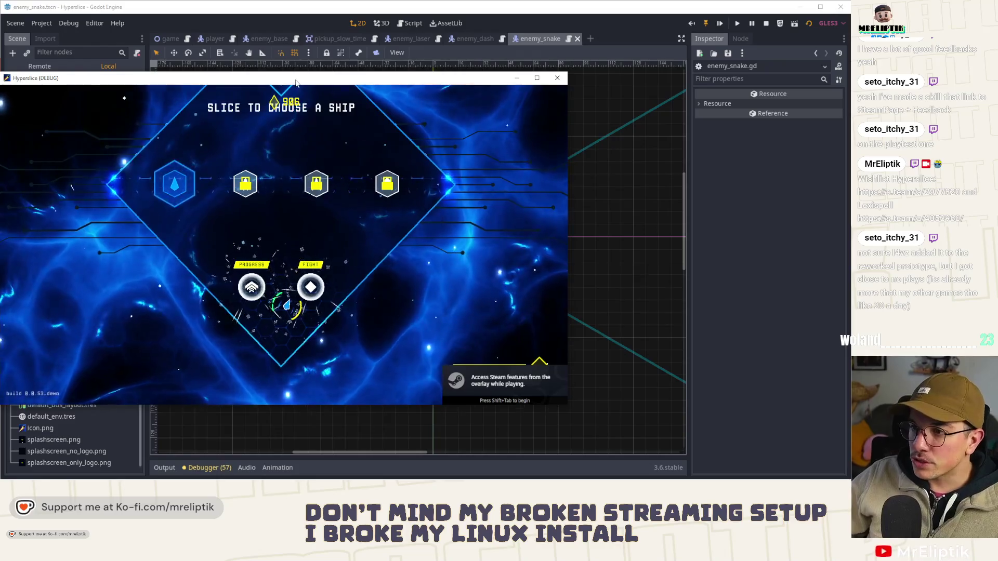
pyautogui.press('super+Up')
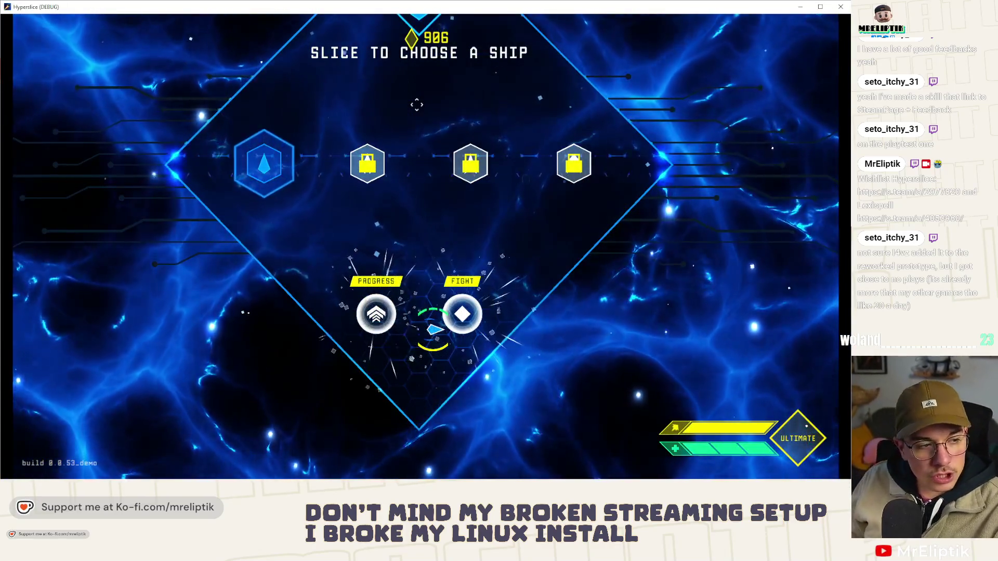
pyautogui.moveTo(434, 329); pyautogui.dragTo(475, 309)
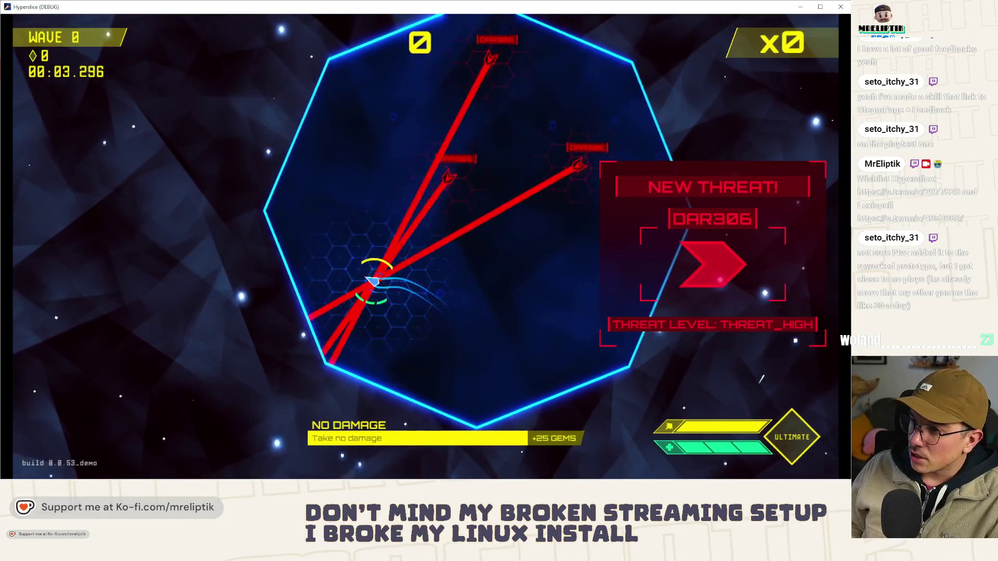
# Step: Dash through the lasers to clear wave 0, then through wave 1 enemies to reach 300 points
pyautogui.moveTo(372, 297); pyautogui.dragTo(372, 200)
pyautogui.moveTo(413, 229)
pyautogui.mouseDown()
pyautogui.moveTo(468, 291)
pyautogui.moveTo(357, 283)
pyautogui.mouseUp()
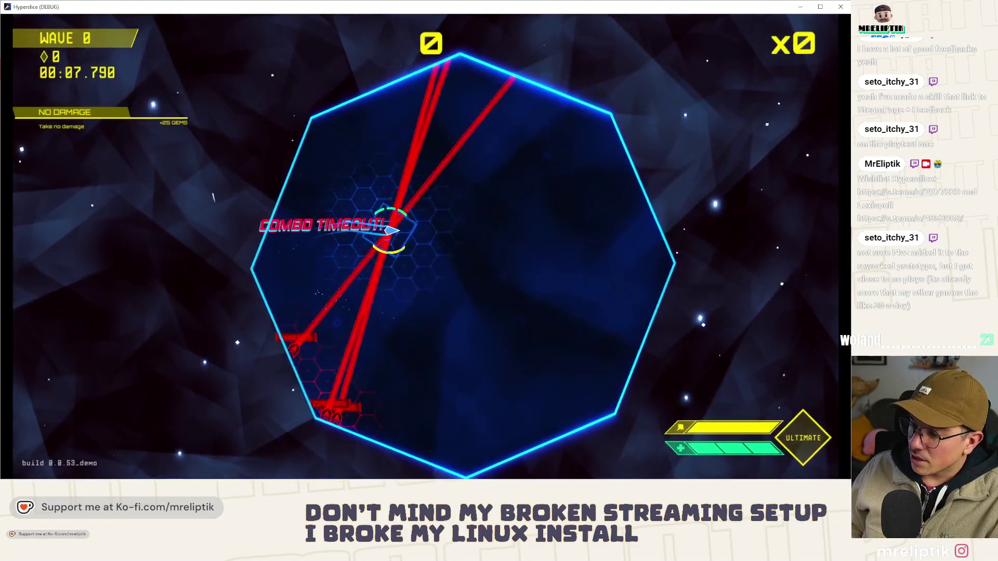
pyautogui.moveTo(389, 229); pyautogui.dragTo(512, 88)
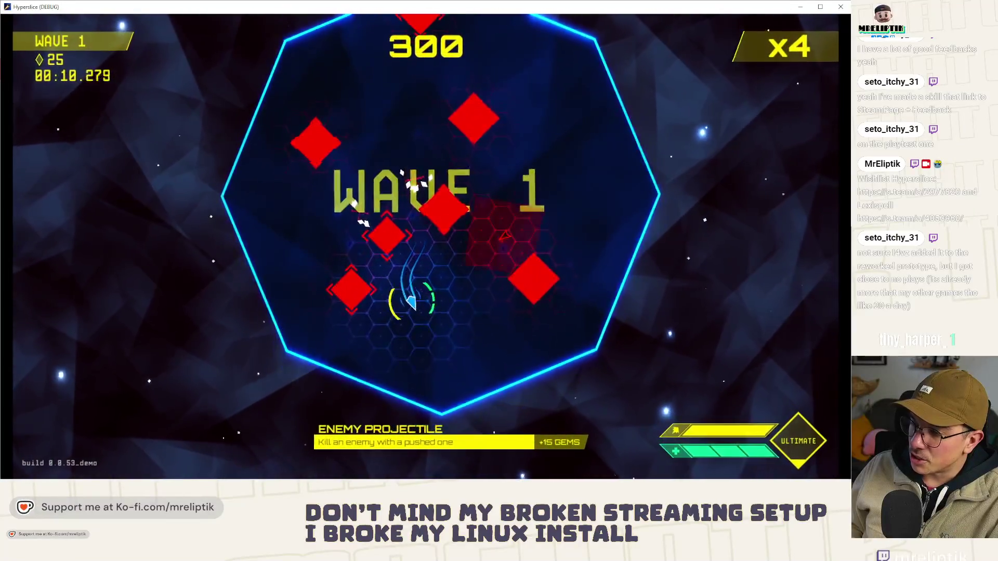
pyautogui.moveTo(443, 327); pyautogui.dragTo(458, 312)
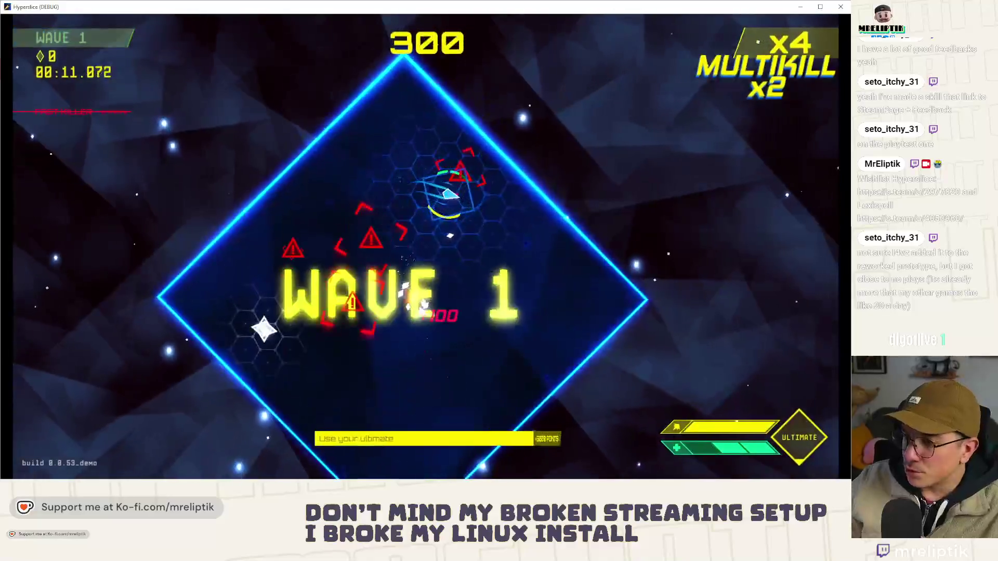
pyautogui.click(87, 245)
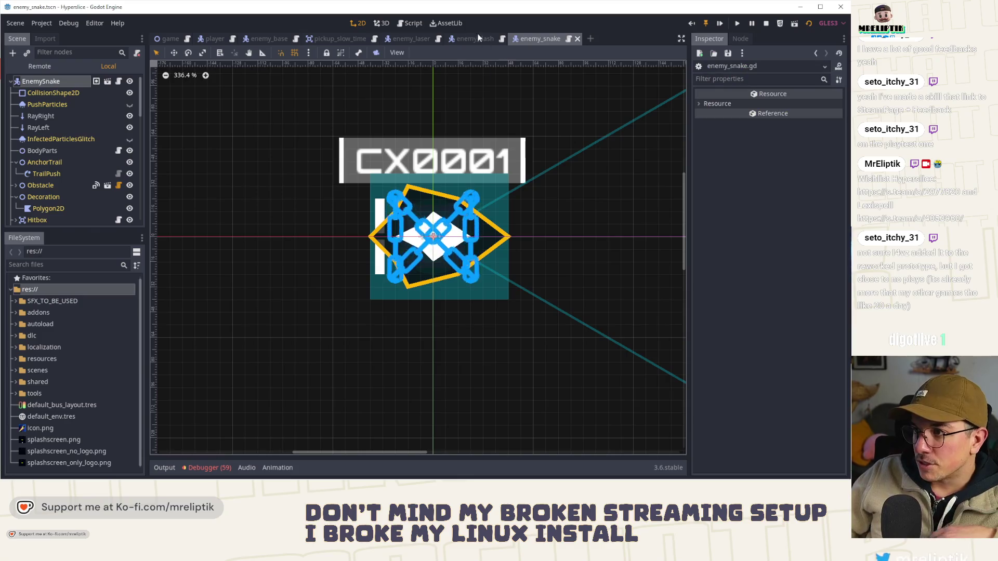
# Step: Clear the Debugger's Errors list for enemy_dash, stop the running game, and open the EnemyDash script
pyautogui.click(473, 39)
pyautogui.click(207, 467)
pyautogui.click(210, 350)
pyautogui.scroll(-10, 285, 420)
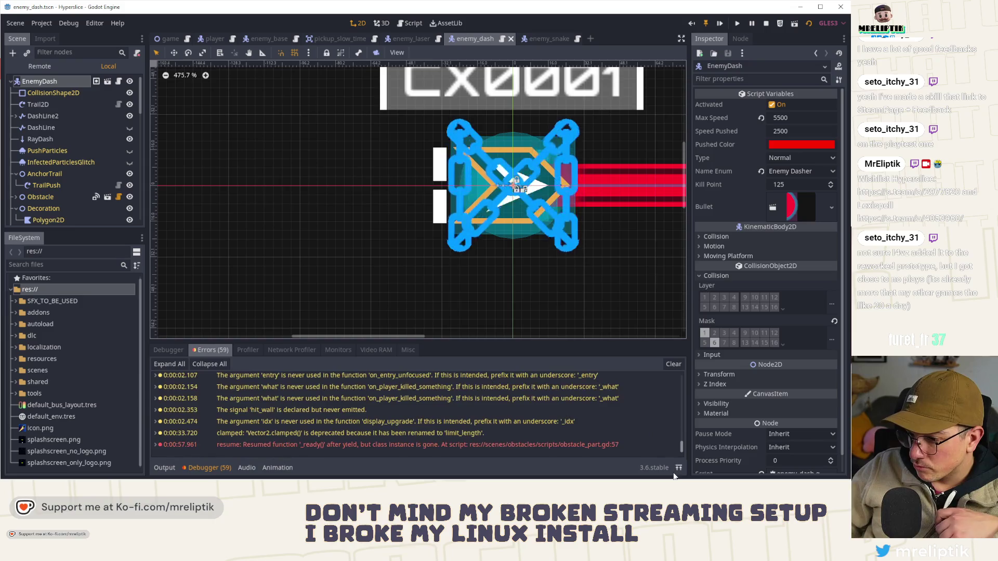
pyautogui.click(674, 364)
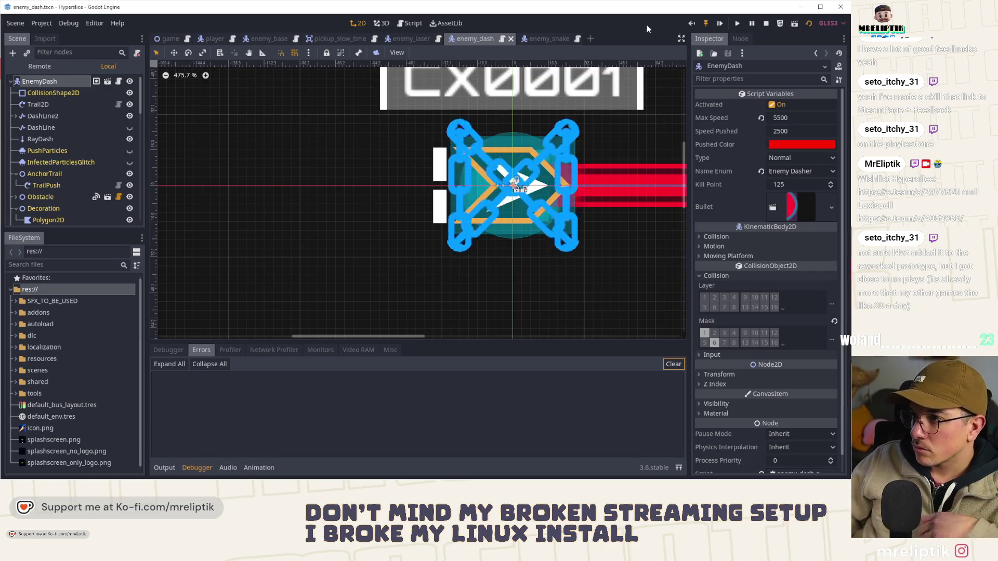
pyautogui.click(765, 23)
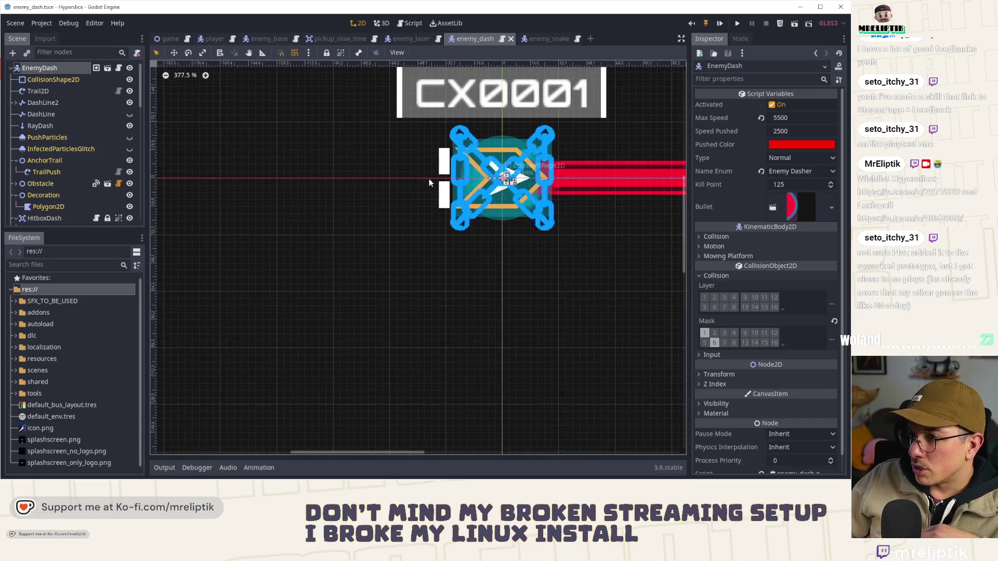
pyautogui.click(120, 68)
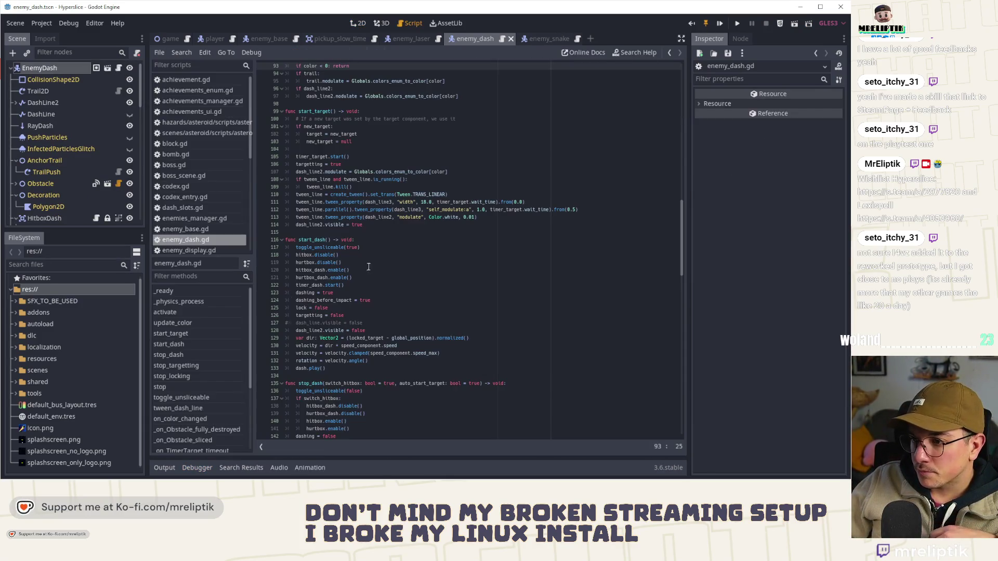
# Step: Highlight hitbox_dash and toggle_unsliceable uses in start_dash, then jump to the Unsliceable class in unsliceable.gd
pyautogui.scroll(-3, 345, 269)
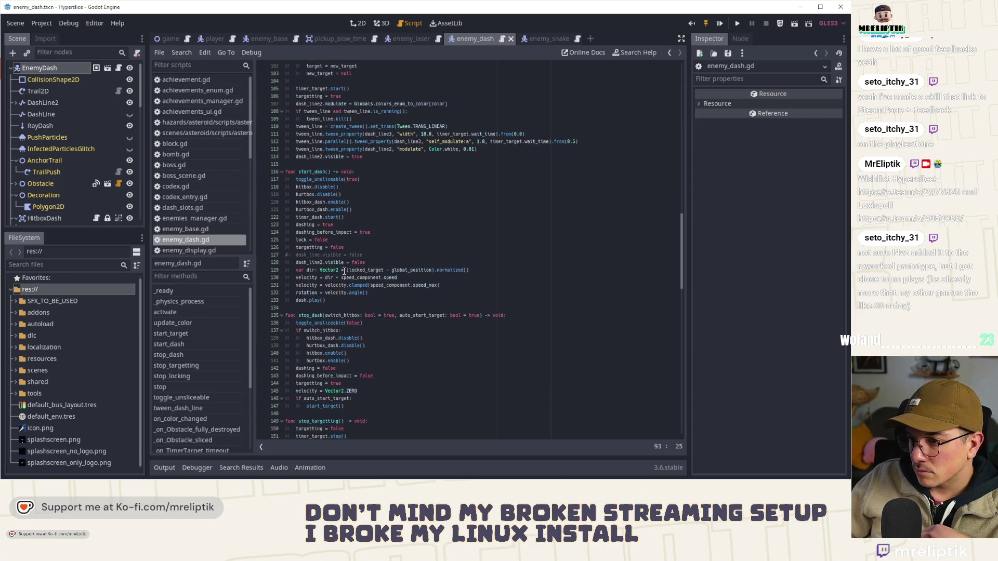
pyautogui.doubleClick(311, 202)
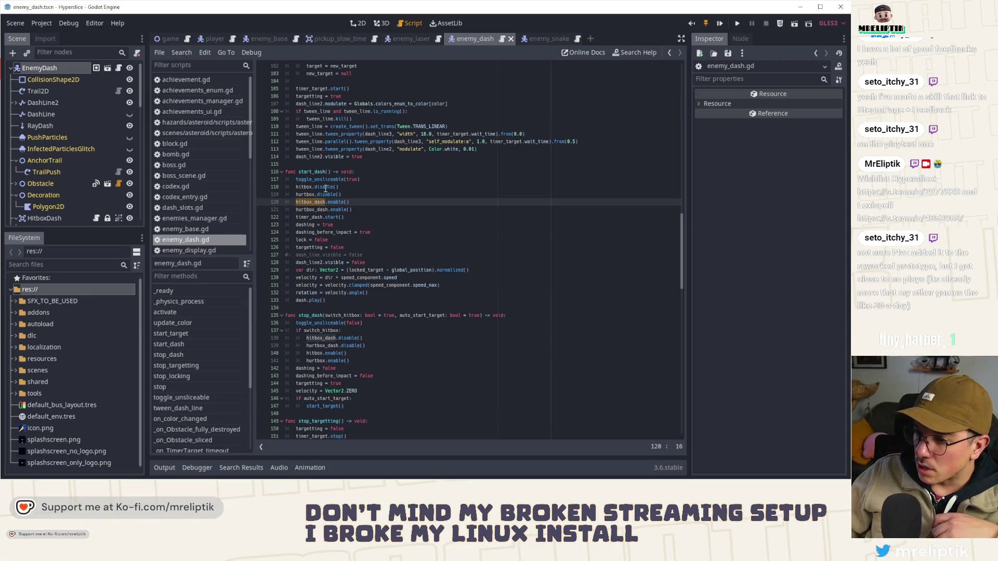
pyautogui.doubleClick(318, 180)
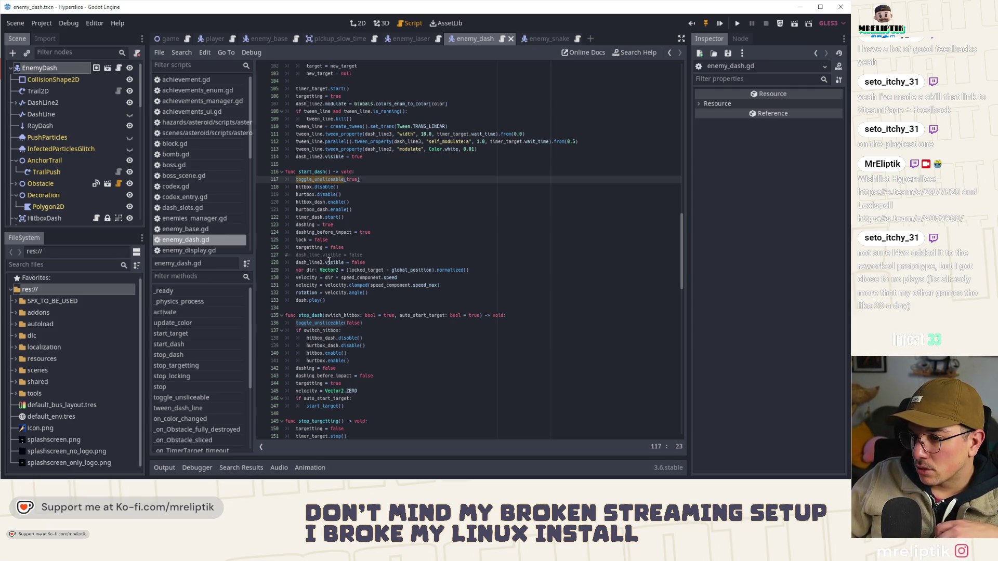
pyautogui.scroll(-10, 328, 262)
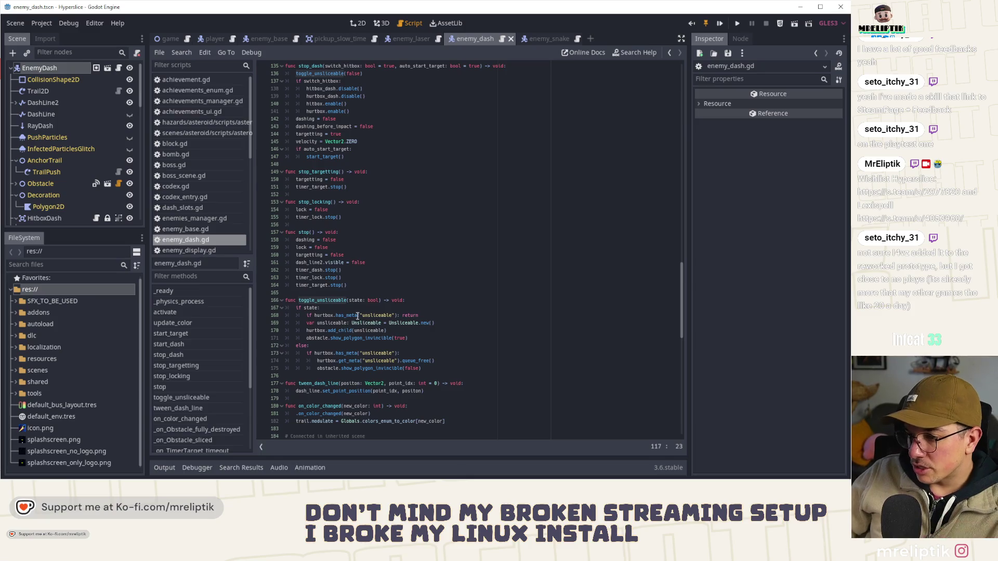
pyautogui.keyDown('ctrl'); pyautogui.click(403, 323); pyautogui.keyUp('ctrl')
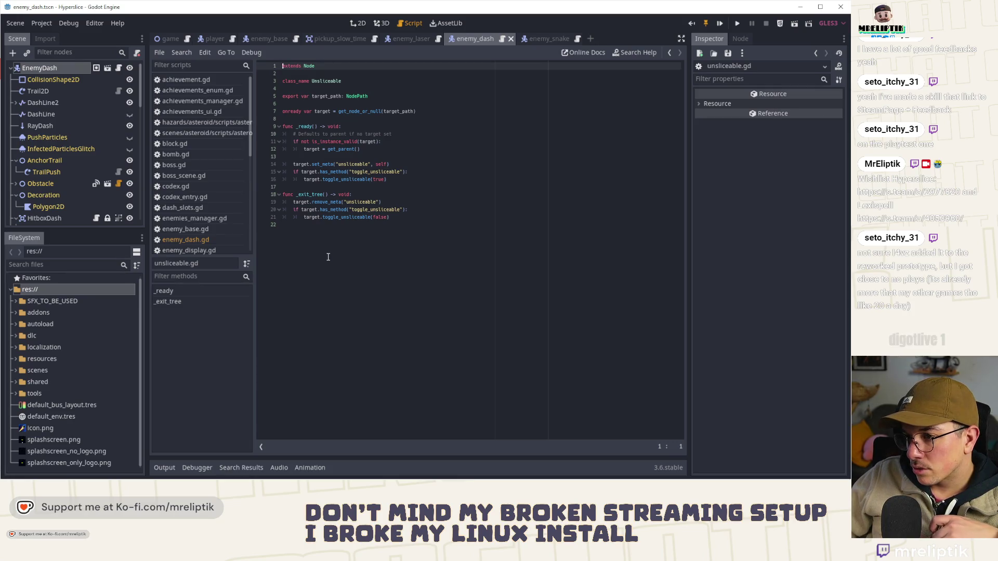
# Step: Compare enemy_snake's toggle_unsliceable with the toggle_unsliceable call in unsliceable.gd
pyautogui.click(540, 38)
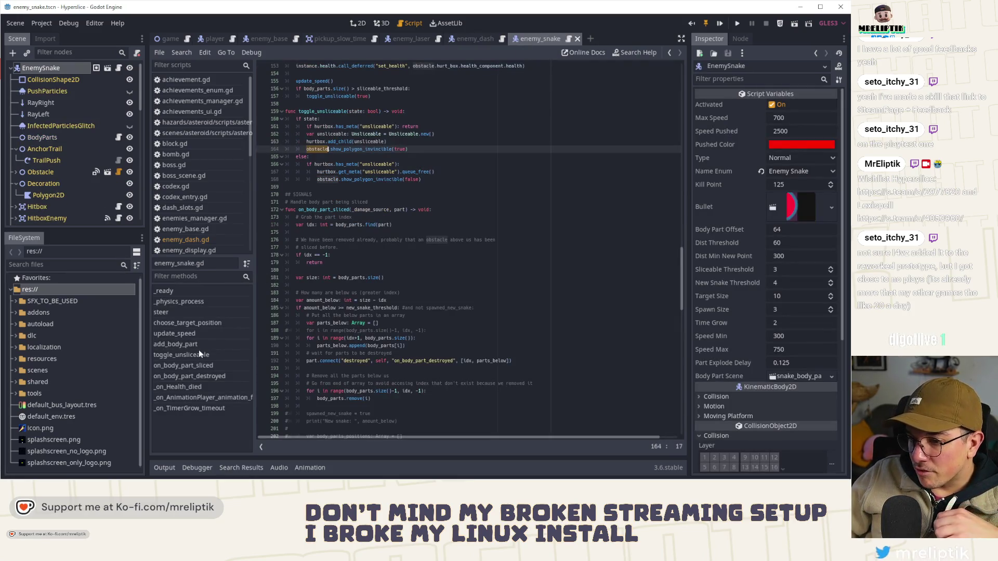
pyautogui.click(176, 357)
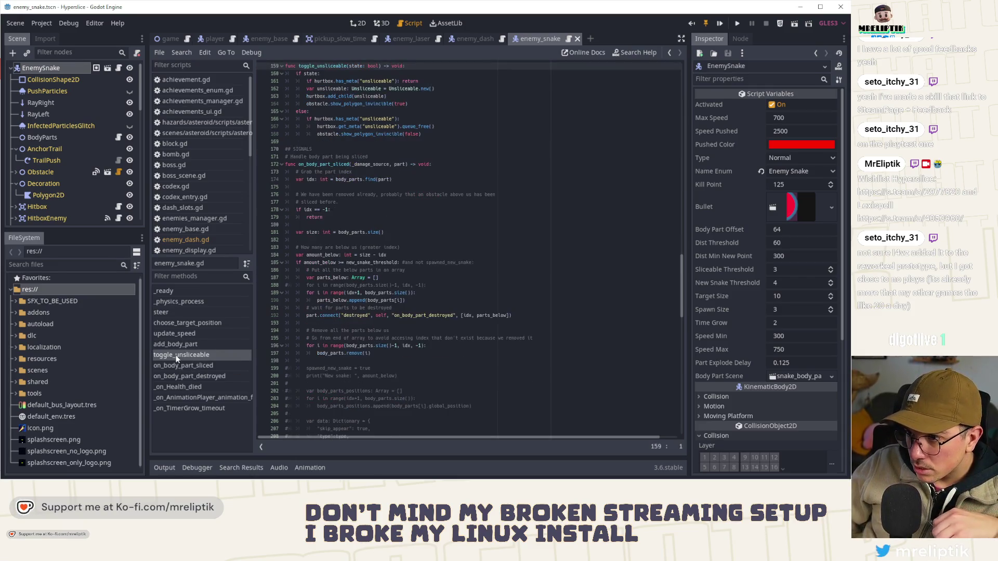
pyautogui.moveTo(471, 42)
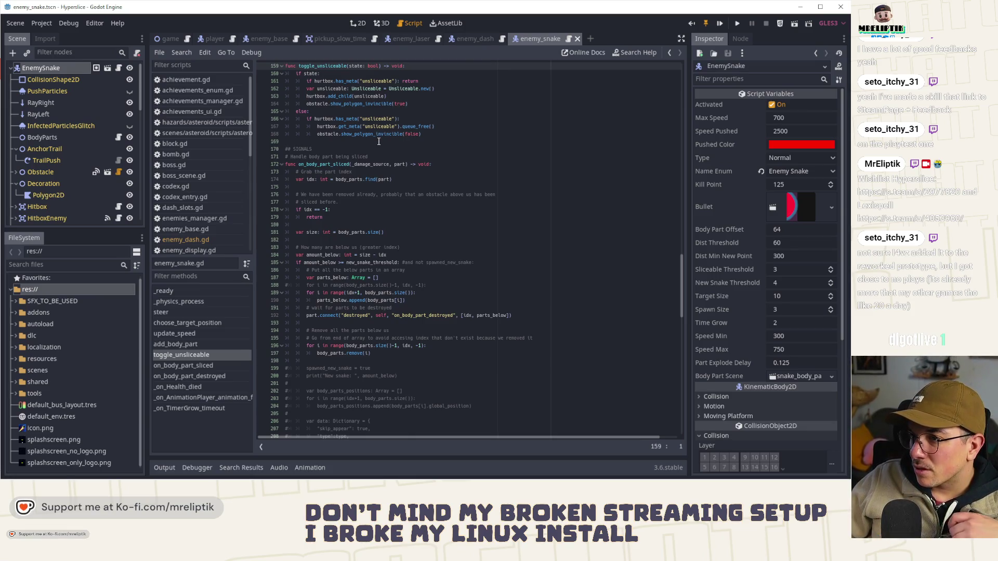
pyautogui.keyDown('ctrl'); pyautogui.click(400, 91); pyautogui.keyUp('ctrl')
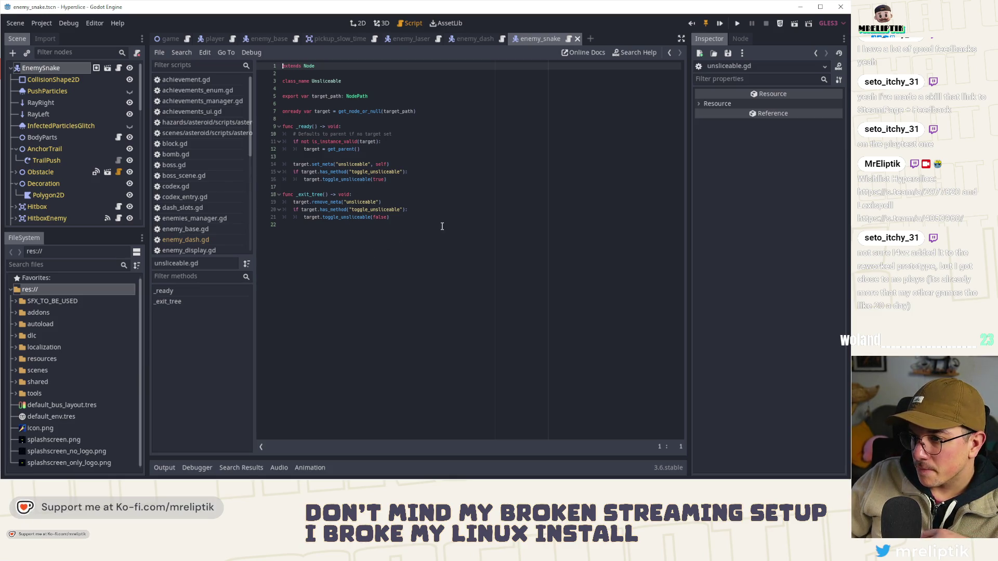
pyautogui.doubleClick(342, 218)
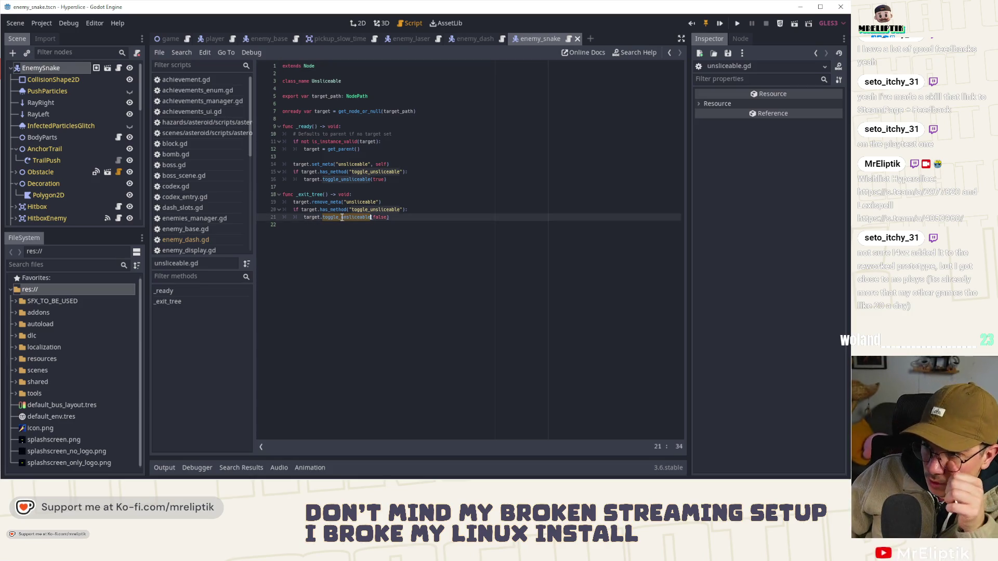
# Step: Return to the enemy_snake script, then switch back to the enemy_dash scene
pyautogui.moveTo(437, 42)
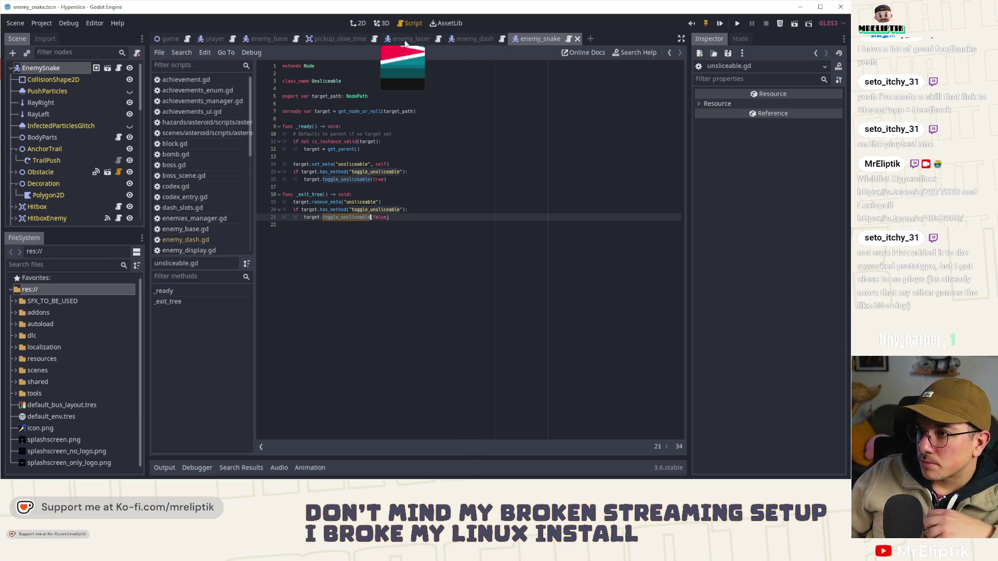
pyautogui.click(119, 69)
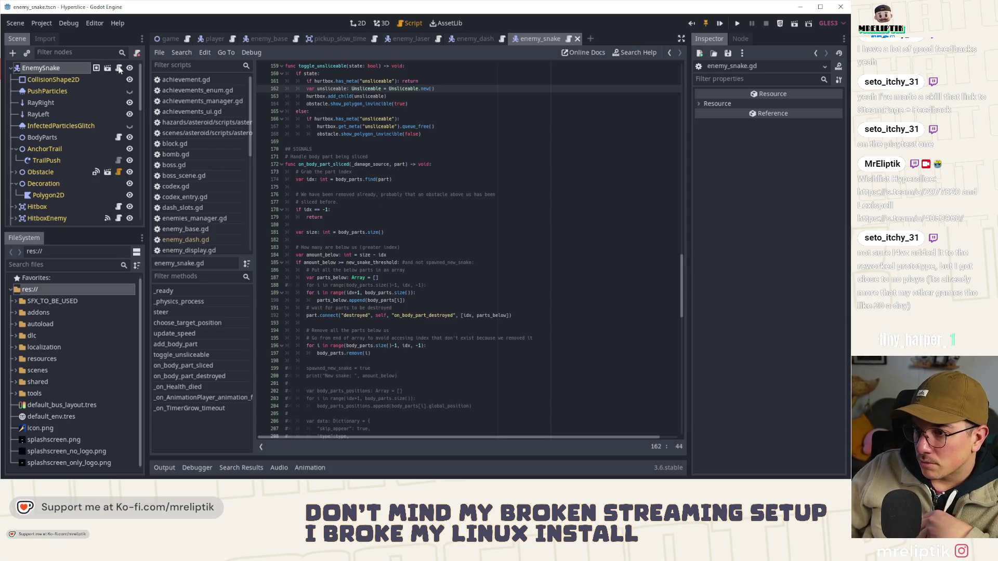
pyautogui.scroll(1, 295, 225)
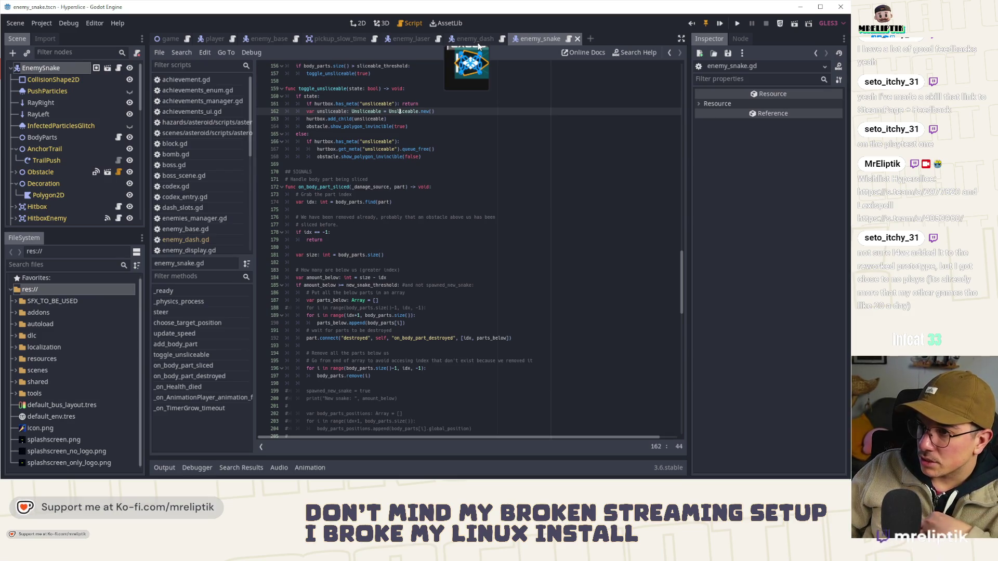
pyautogui.click(474, 39)
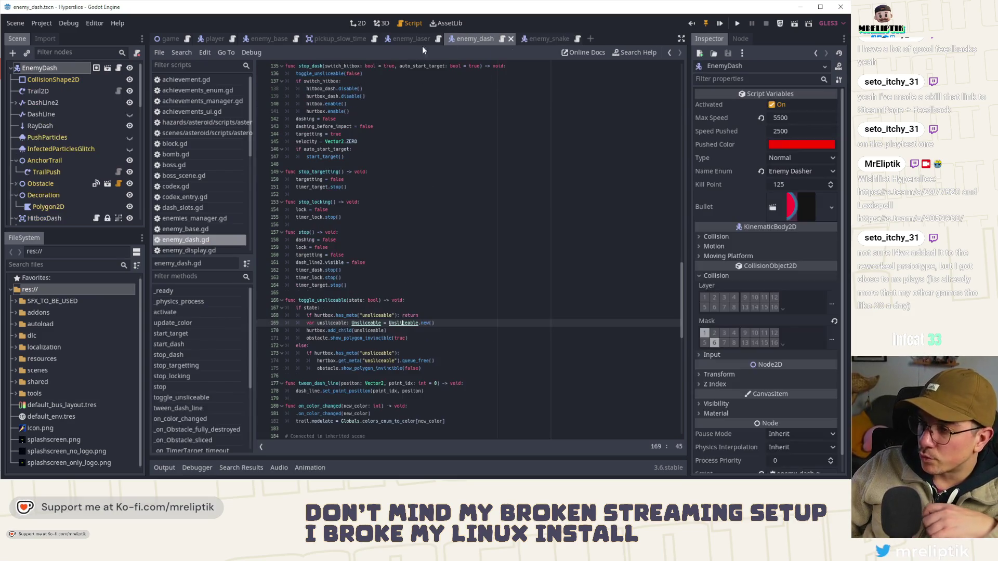
# Step: Look over the EnemyLaser scene and script, then close the enemy_laser scene tab
pyautogui.click(408, 39)
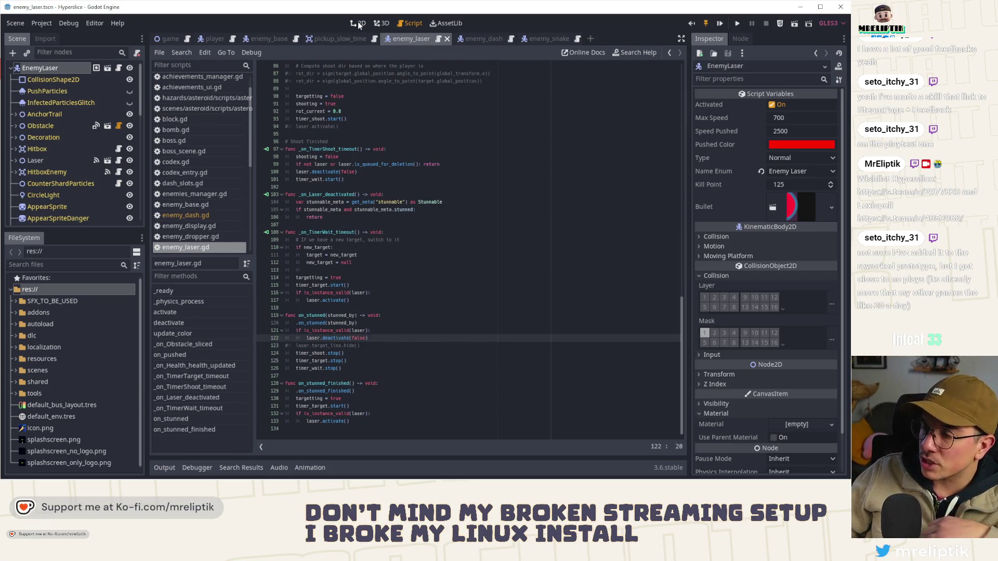
pyautogui.click(358, 23)
pyautogui.click(119, 69)
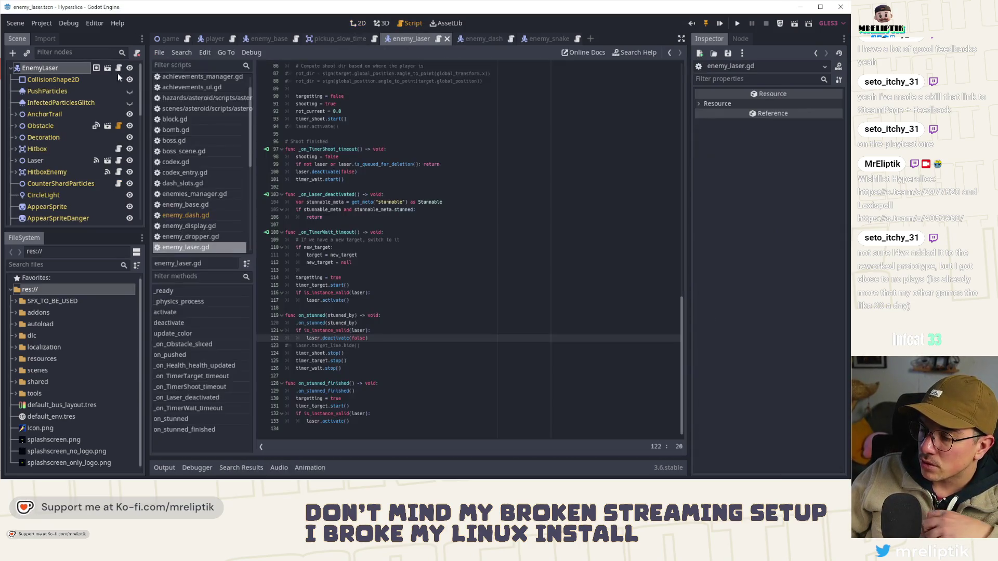
pyautogui.middleClick(409, 39)
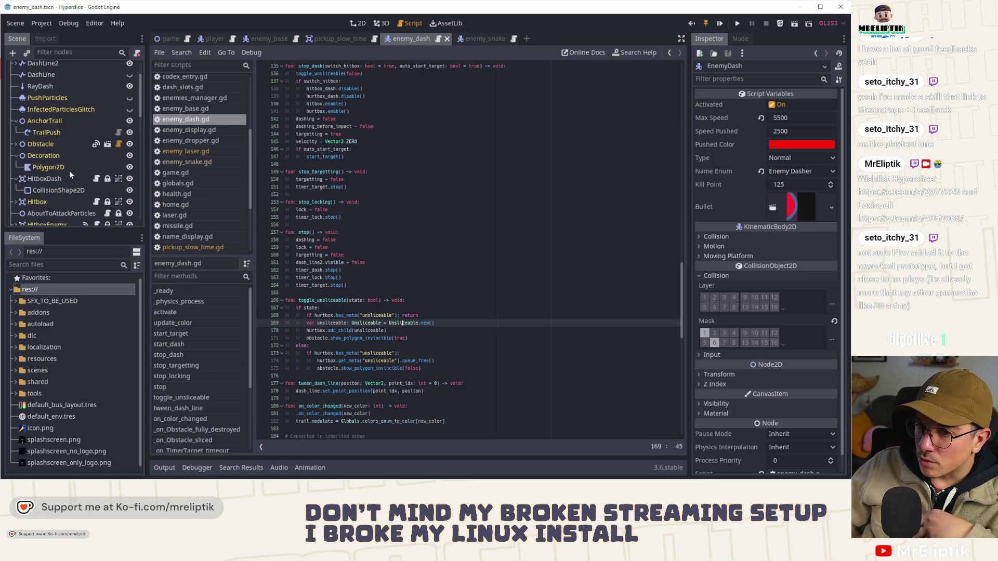
# Step: Review line 139 in enemy_dash's stop_dash and inspect the HitboxDash node's properties
pyautogui.scroll(-2, 69, 170)
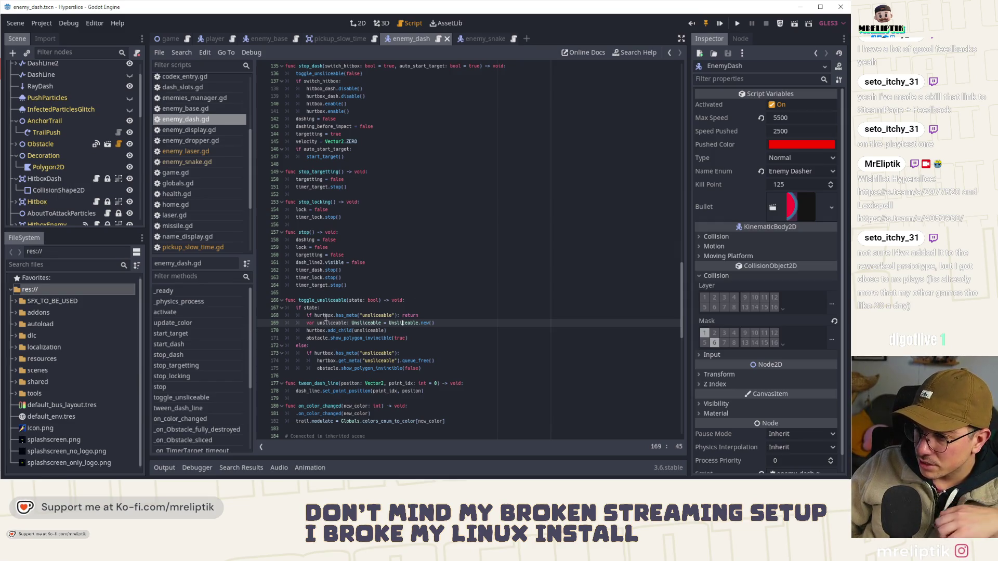
pyautogui.scroll(-5, 327, 317)
pyautogui.scroll(5, 336, 316)
pyautogui.scroll(5, 335, 315)
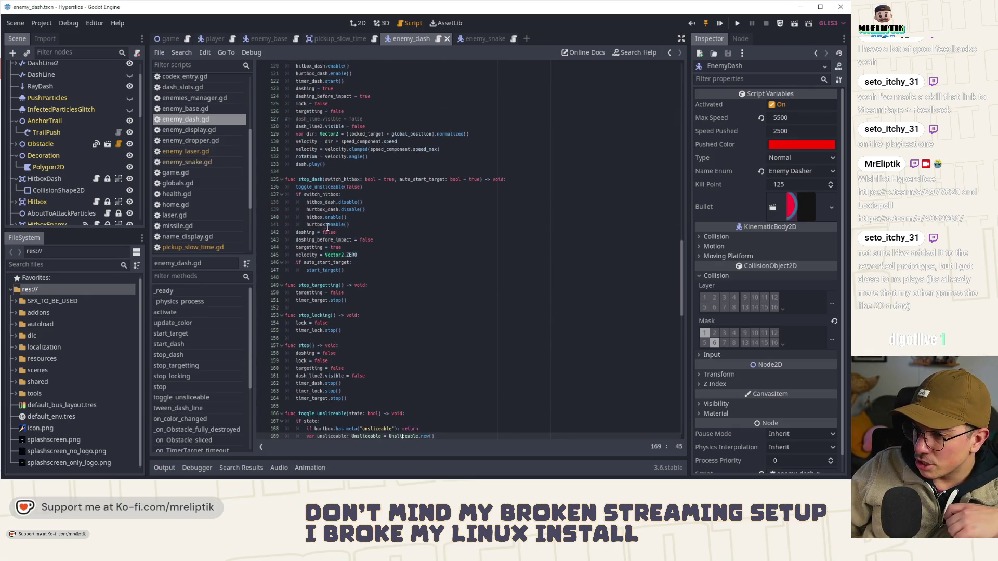
pyautogui.click(320, 210)
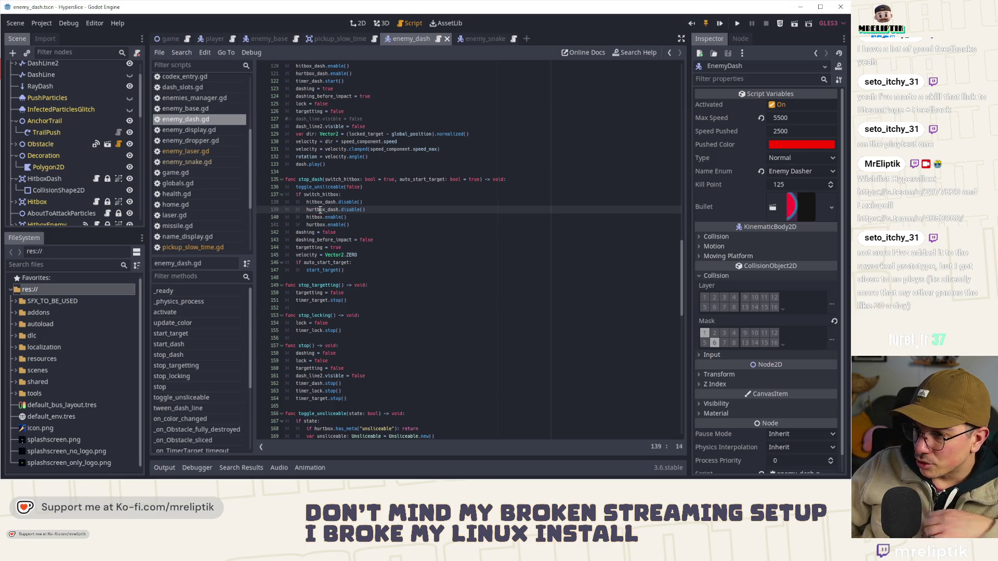
pyautogui.click(383, 212)
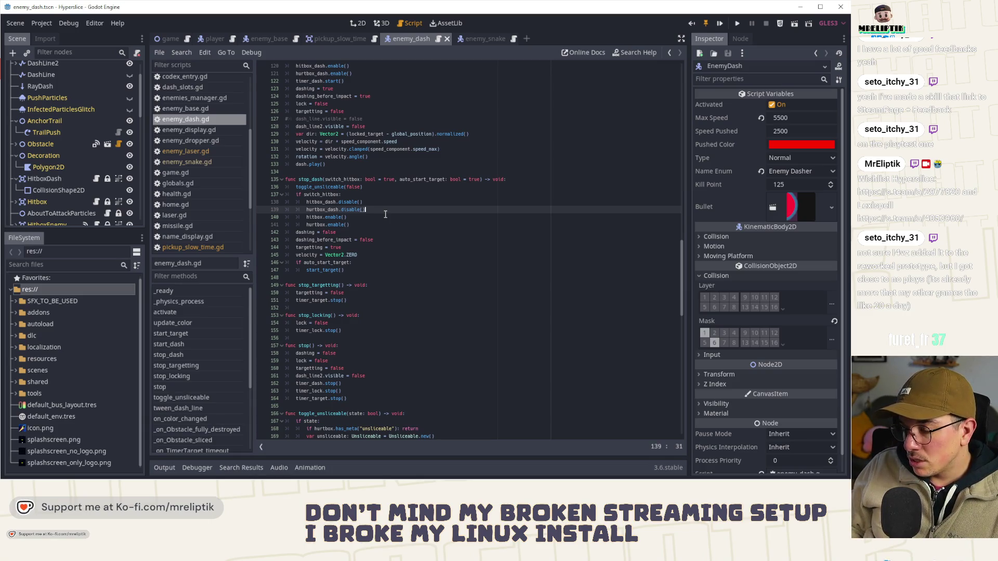
pyautogui.click(50, 180)
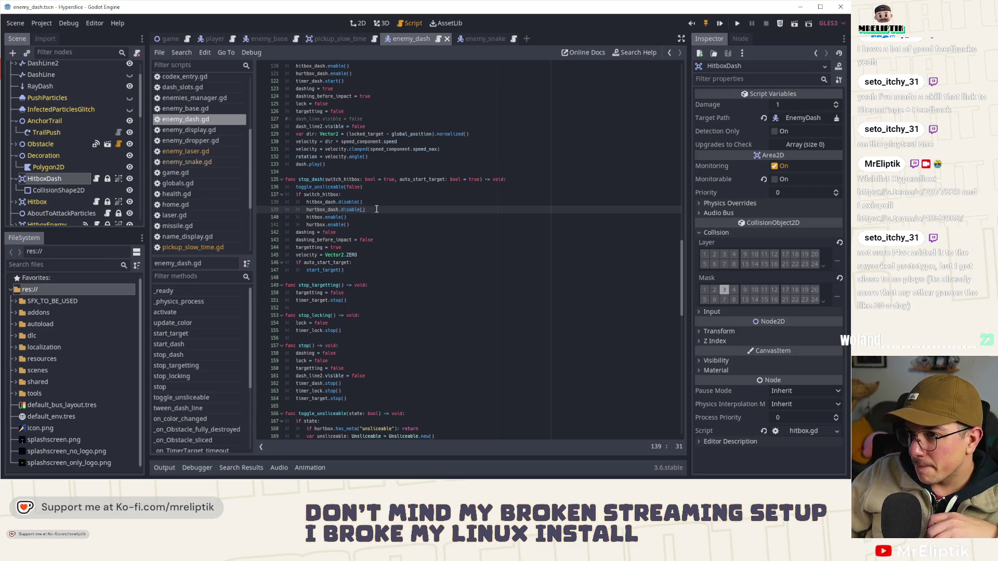
# Step: Comment out the hurtbox.disable() and hurtbox_dash.enable() lines in start_dash
pyautogui.scroll(3, 363, 149)
pyautogui.click(360, 137)
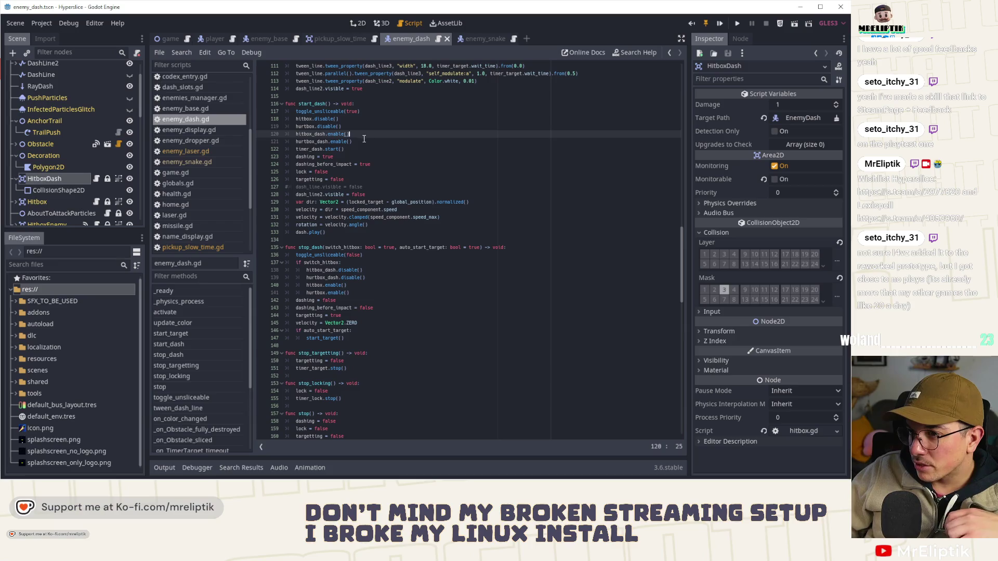
pyautogui.doubleClick(306, 119)
pyautogui.click(353, 127)
pyautogui.hotkey('ctrl', 'k')
pyautogui.press('Down')
pyautogui.press('Down')
pyautogui.hotkey('ctrl', 'k')
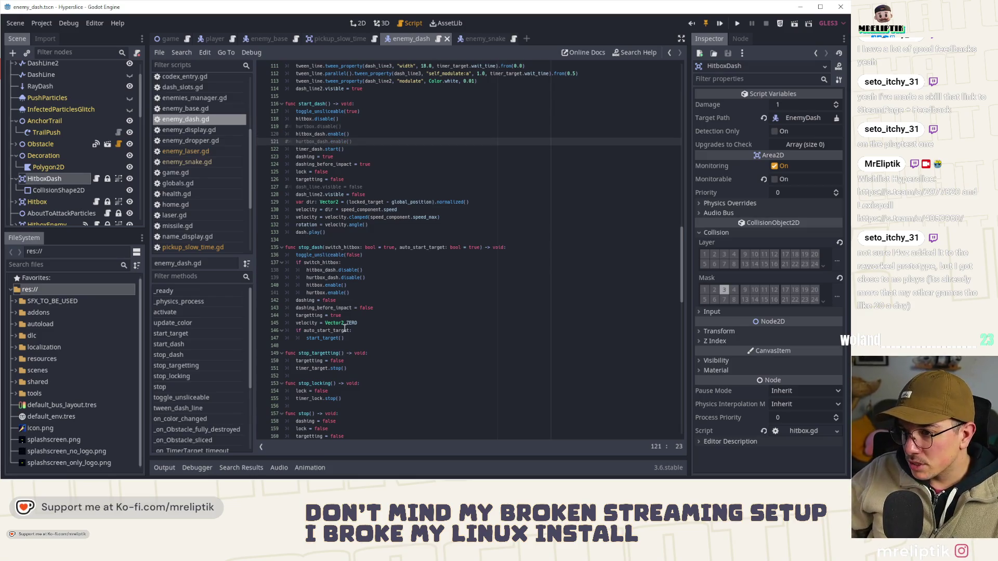
# Step: Comment out the hurtbox lines 139 and 141 in stop_dash, save, and run the game
pyautogui.click(363, 277)
pyautogui.click(362, 288)
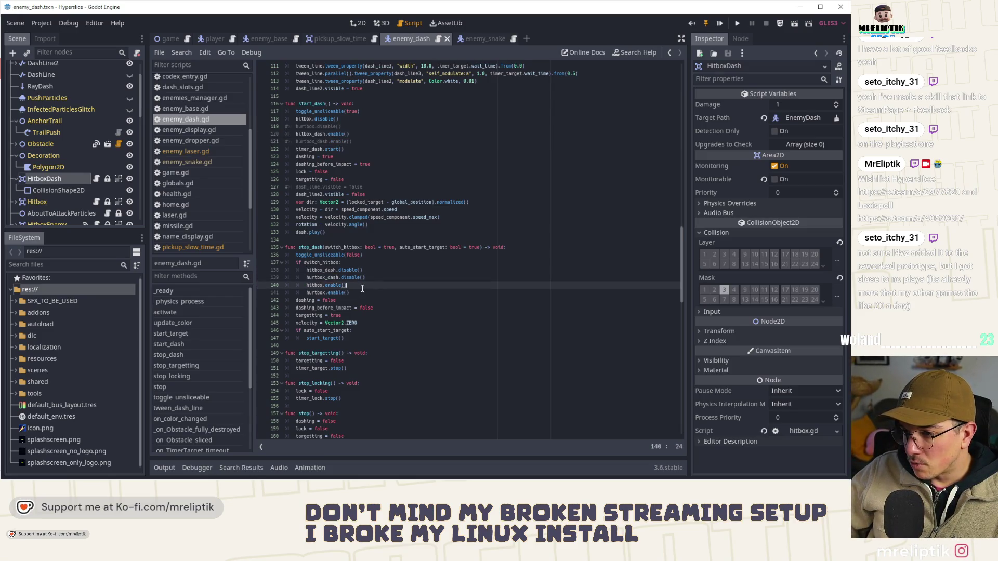
pyautogui.press('Down')
pyautogui.hotkey('ctrl', 'k')
pyautogui.press('Up')
pyautogui.press('Up')
pyautogui.hotkey('ctrl', 'k')
pyautogui.hotkey('ctrl', 's')
pyautogui.click(721, 24)
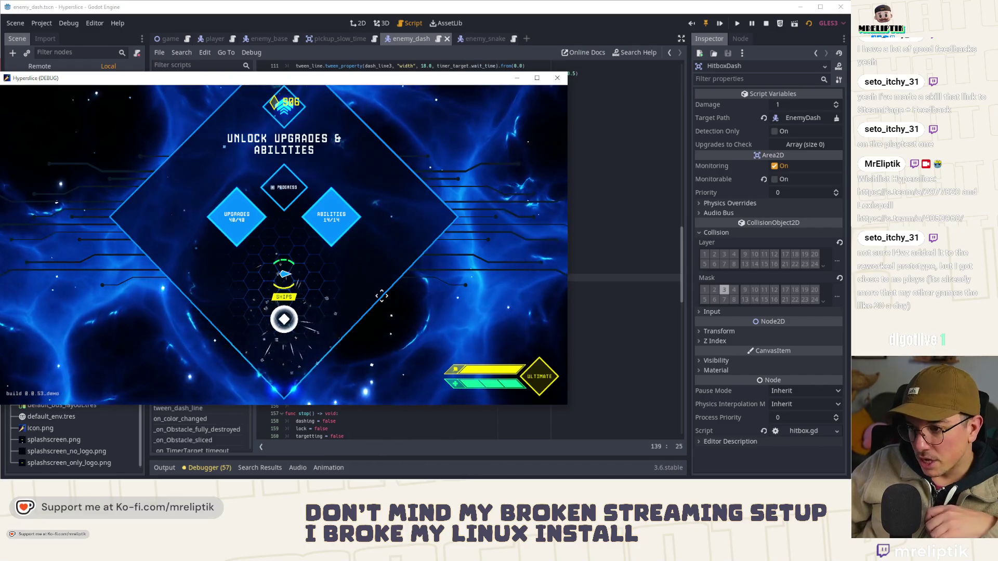
# Step: Maximize the Hyperslice window, start a run from ship selection and dash across the arena at enemies
pyautogui.moveTo(298, 80)
pyautogui.mouseDown()
pyautogui.moveTo(338, 84)
pyautogui.moveTo(341, 1)
pyautogui.mouseUp()
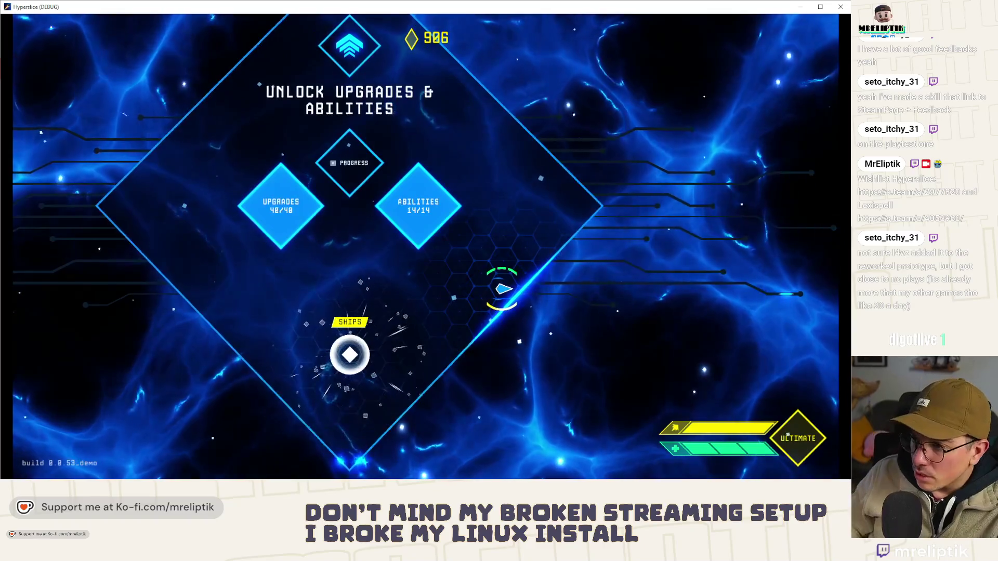
pyautogui.click(350, 355)
pyautogui.click(453, 297)
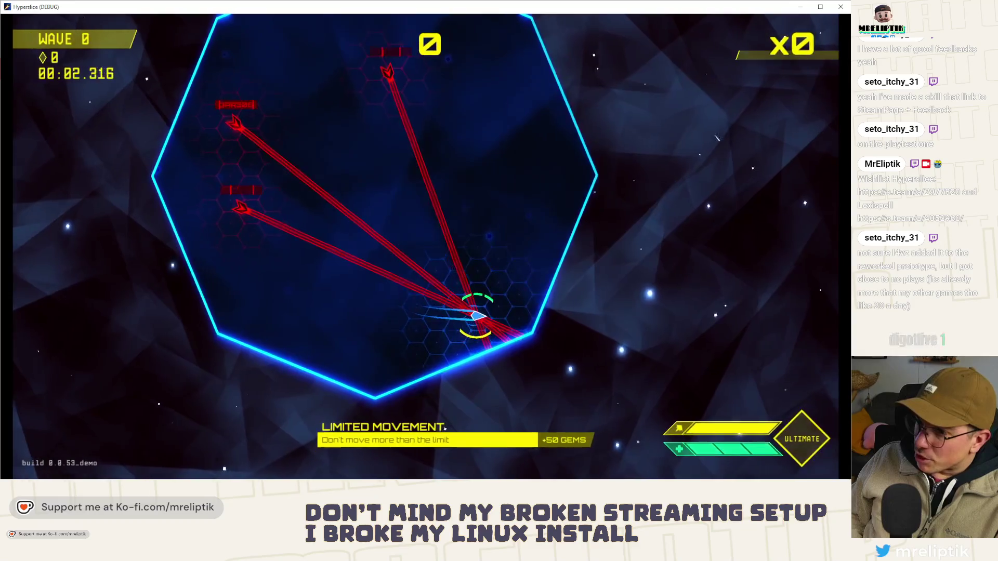
pyautogui.moveTo(475, 314); pyautogui.dragTo(245, 133)
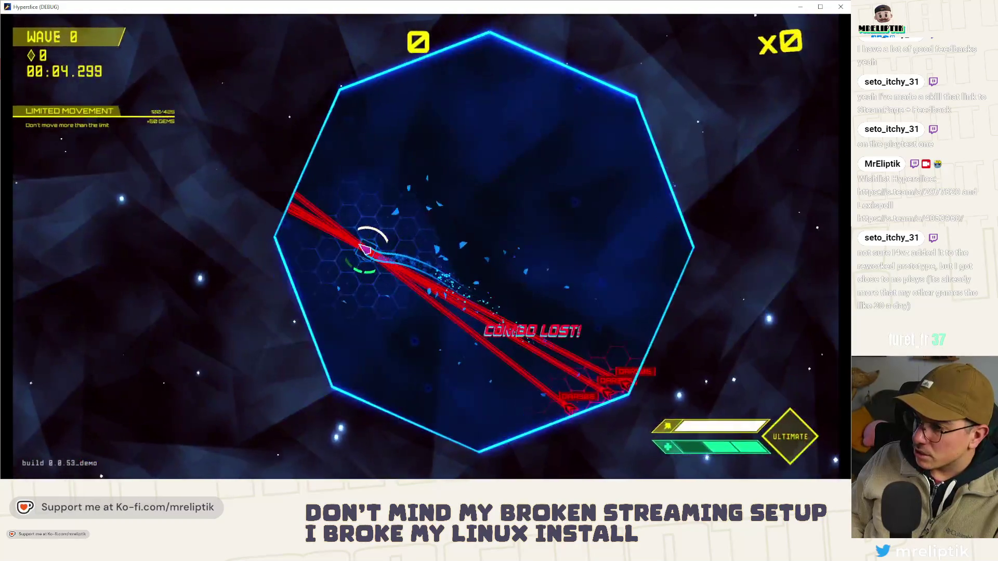
pyautogui.moveTo(366, 249)
pyautogui.mouseDown()
pyautogui.moveTo(477, 321)
pyautogui.moveTo(396, 245)
pyautogui.mouseUp()
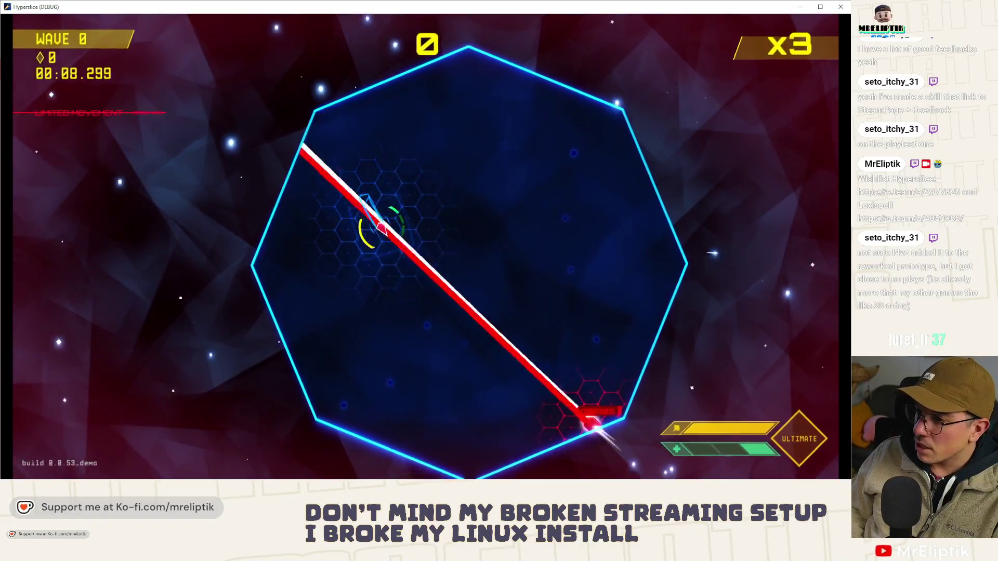
pyautogui.click(382, 228)
pyautogui.click(384, 226)
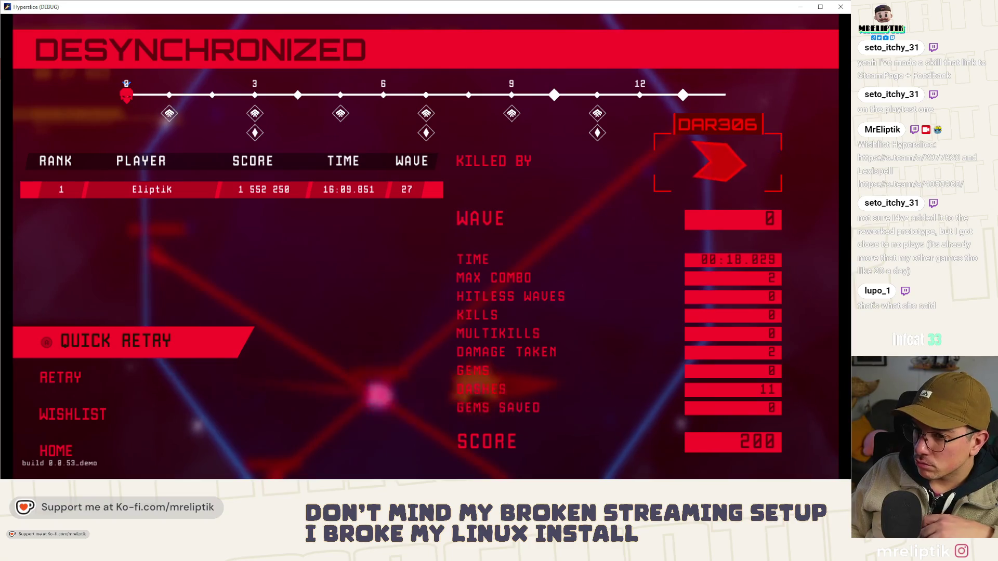
# Step: Quick-retry after dying, dash through enemies to build a combo, then close the game with F8
pyautogui.press('r')
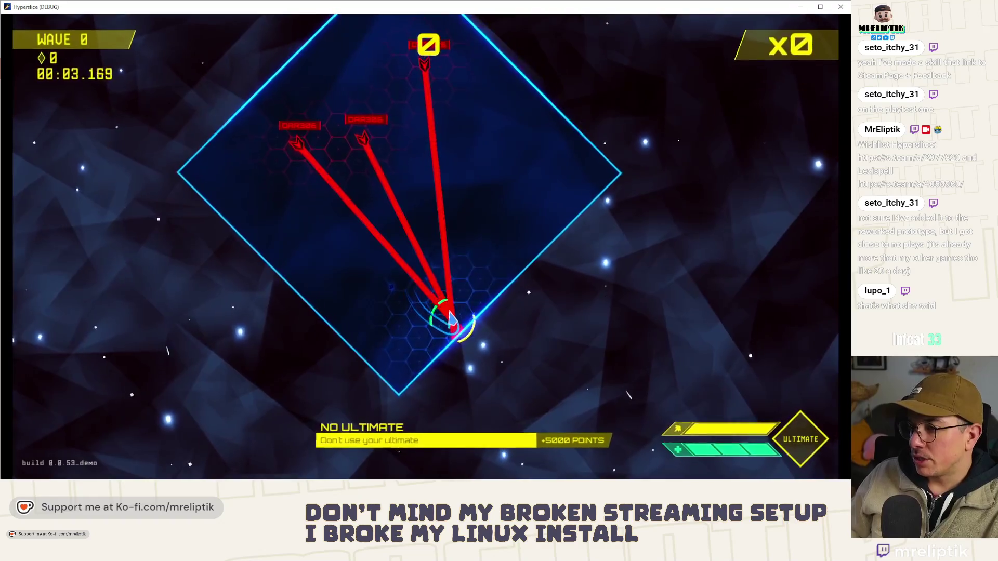
pyautogui.press('space')
pyautogui.press('space')
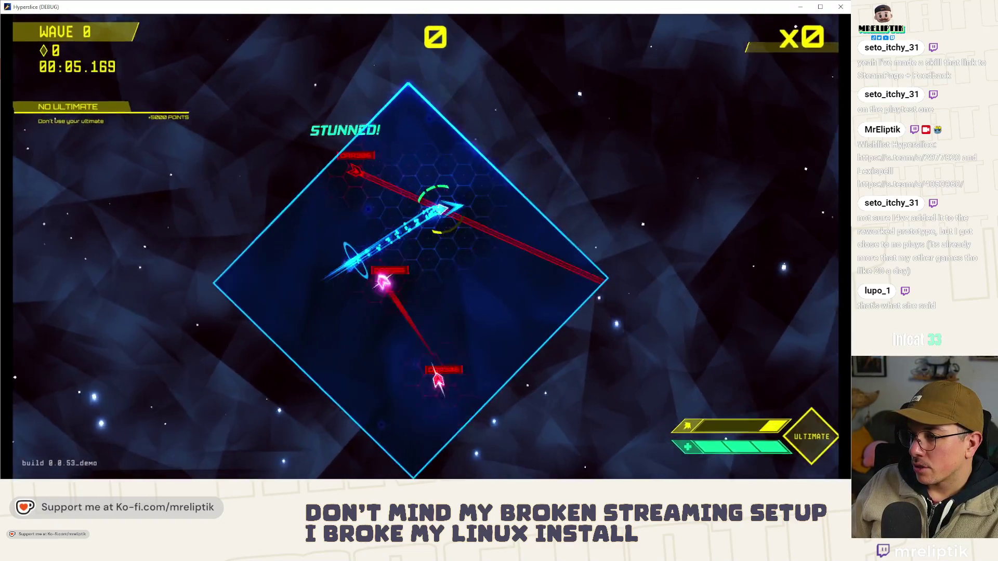
pyautogui.press('space')
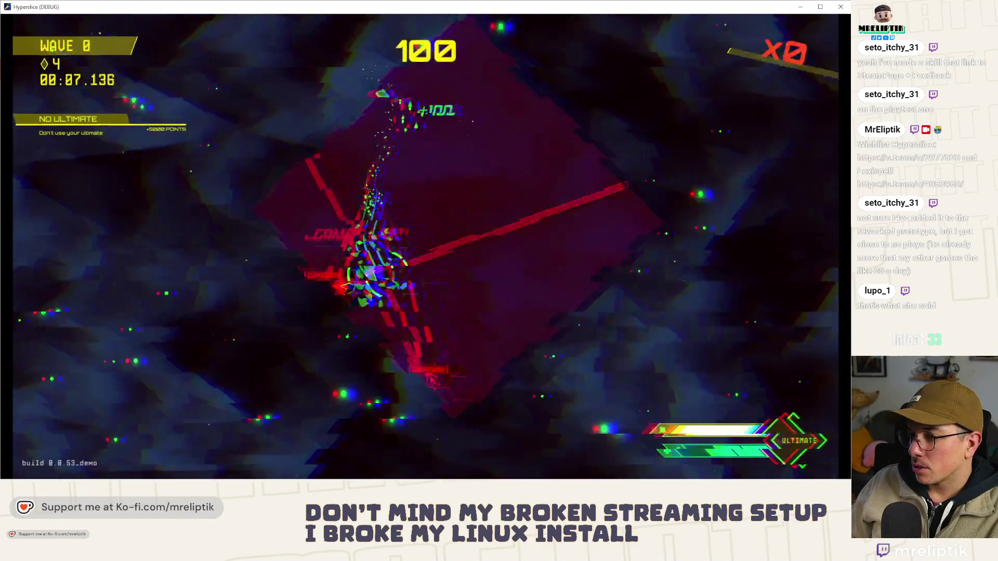
pyautogui.press('space')
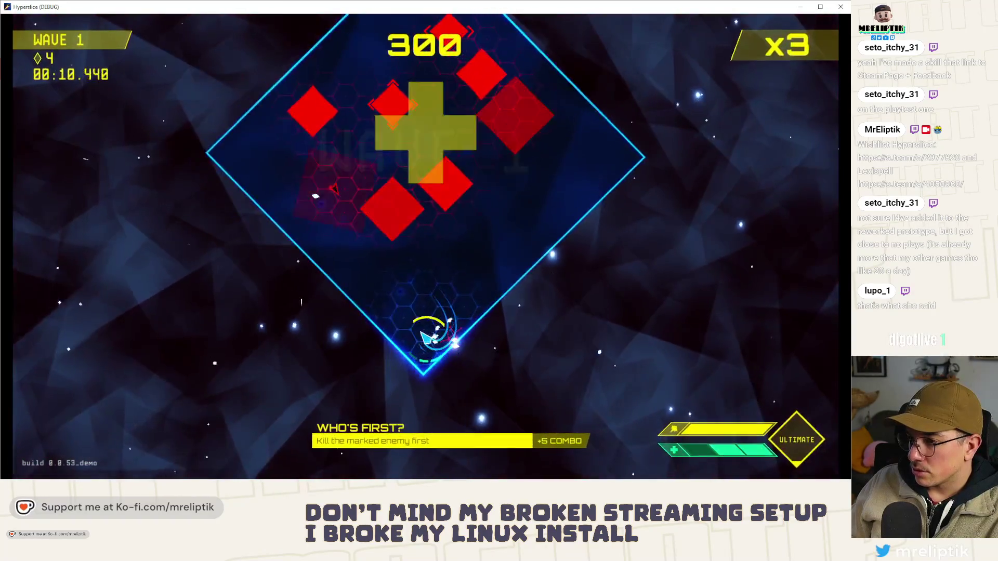
pyautogui.press('space')
pyautogui.press('space')
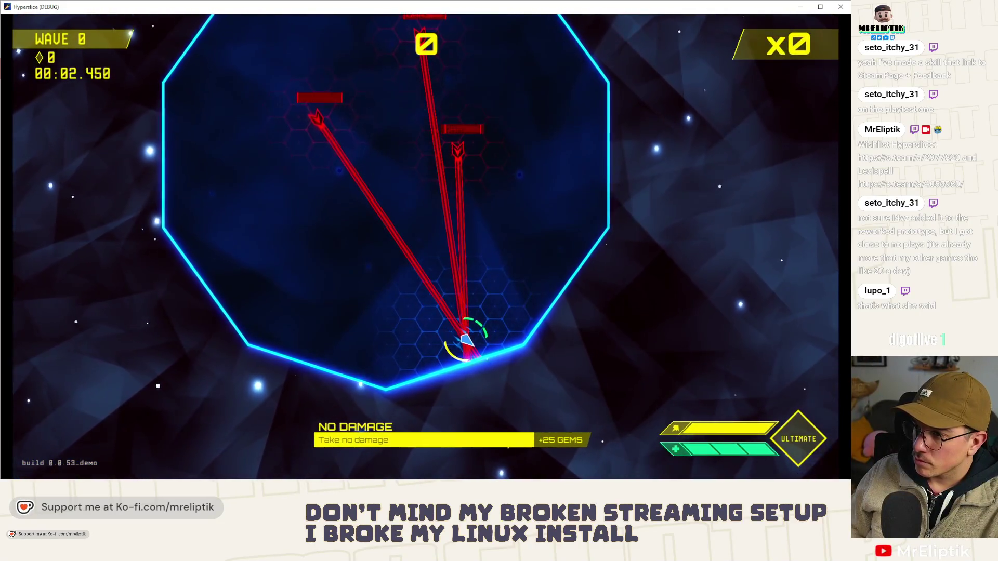
pyautogui.press('a')
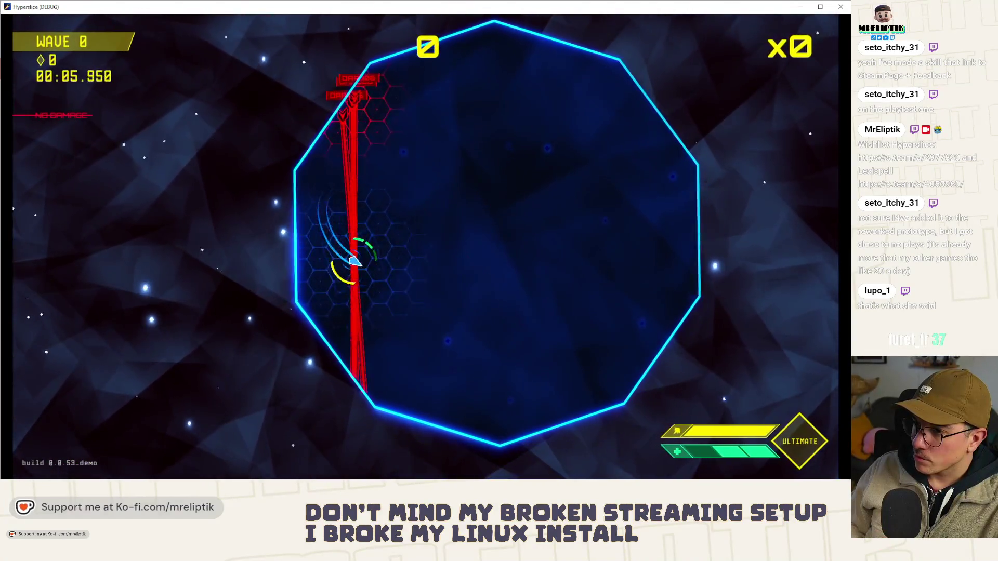
pyautogui.press('d')
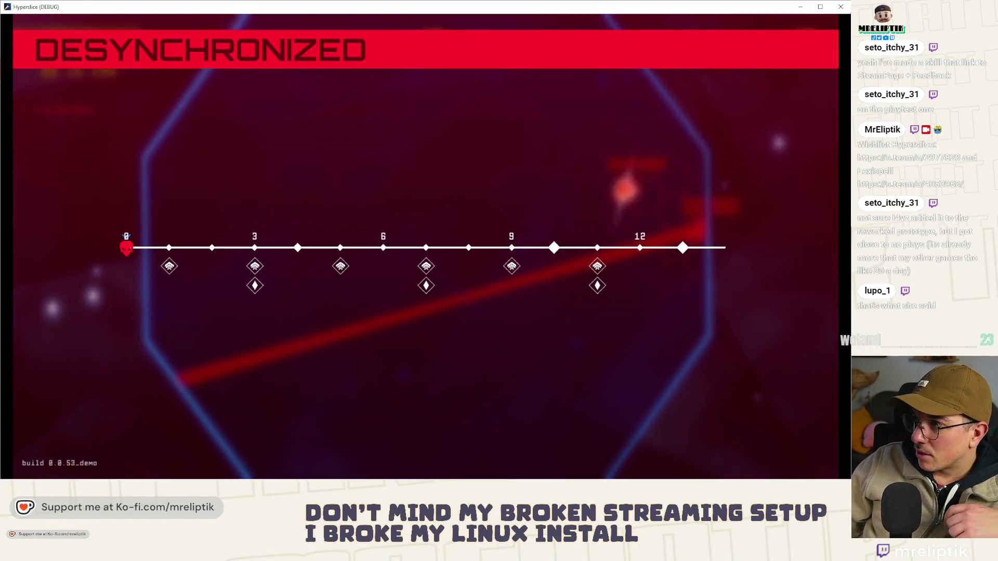
pyautogui.press('F8')
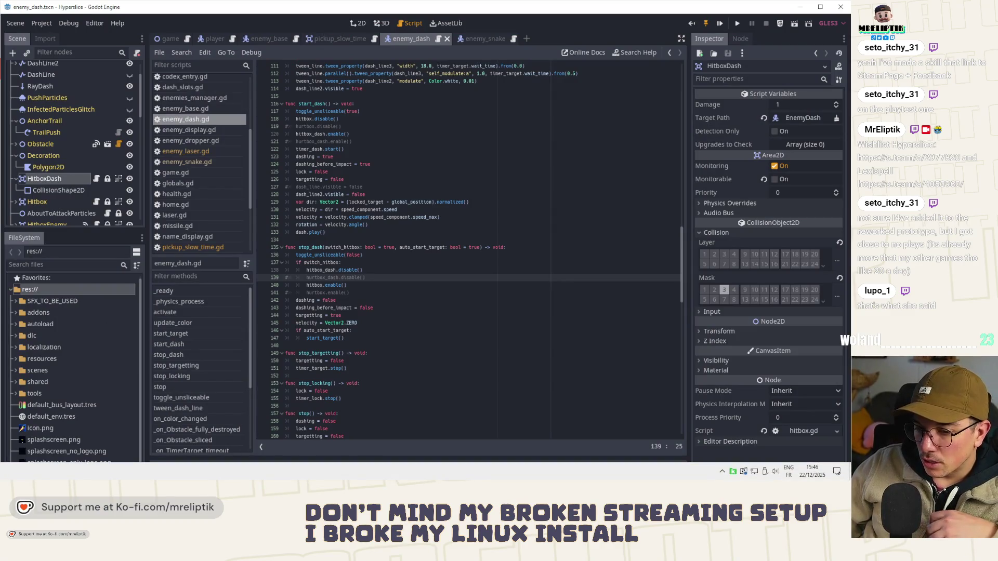
# Step: In VS Code Source Control, review the wave_manager.gd and enemy_dash.gd diffs and stage only enemy_dash.gd
pyautogui.hotkey('alt', 'Tab')
pyautogui.click(57, 87)
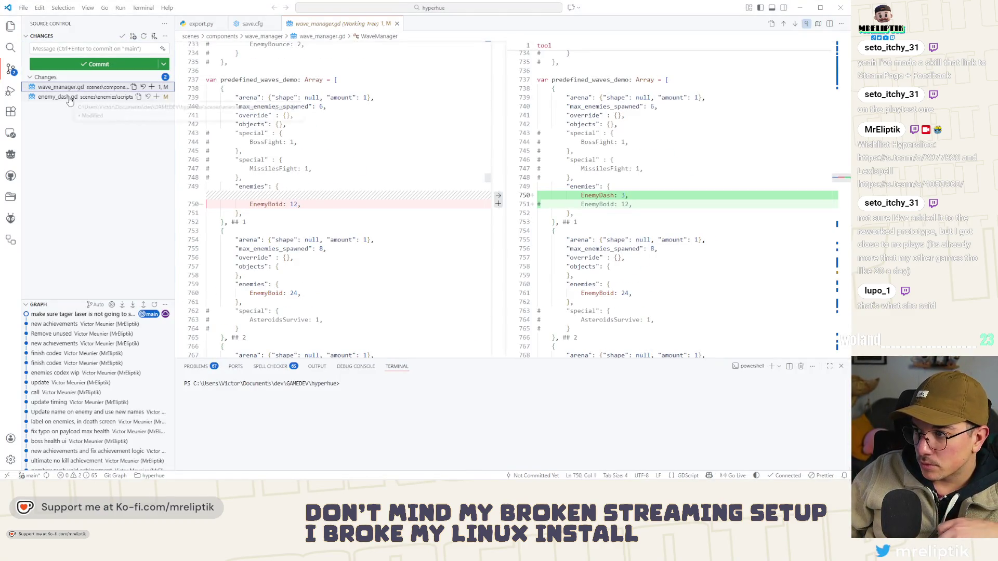
pyautogui.click(69, 98)
pyautogui.click(156, 96)
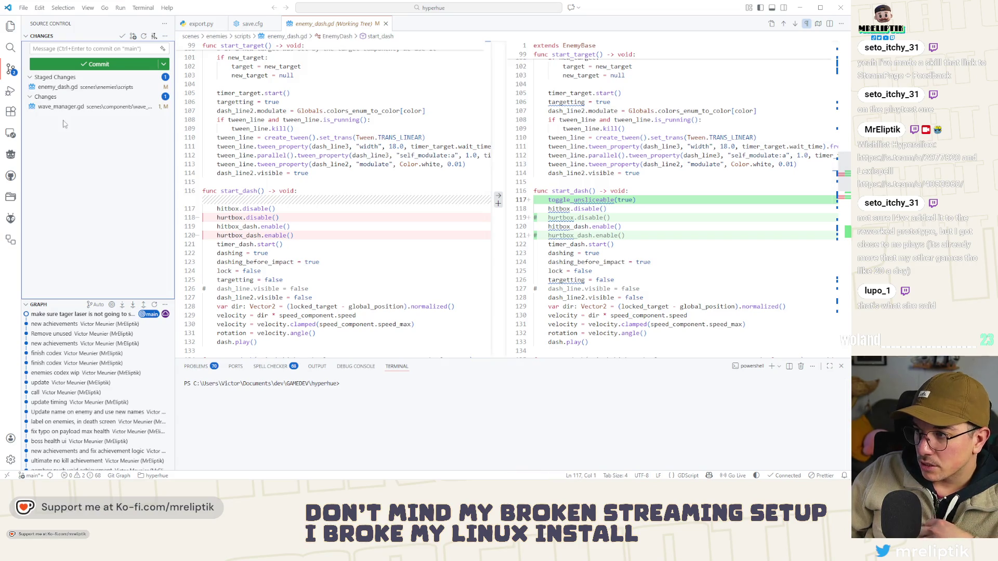
pyautogui.click(77, 48)
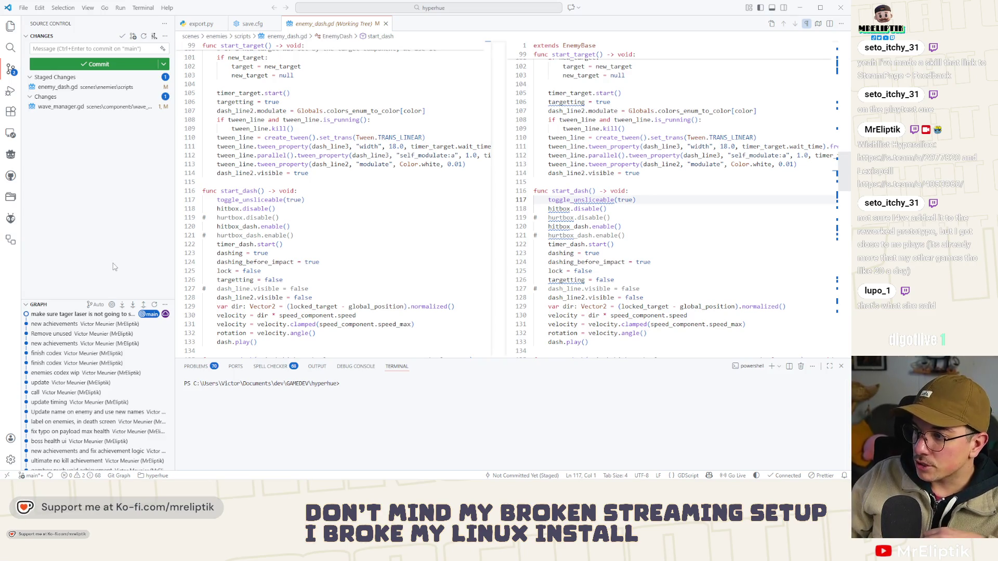
# Step: Return to Godot and scroll up through enemy_dash.gd's code near line 141
pyautogui.moveTo(312, 479)
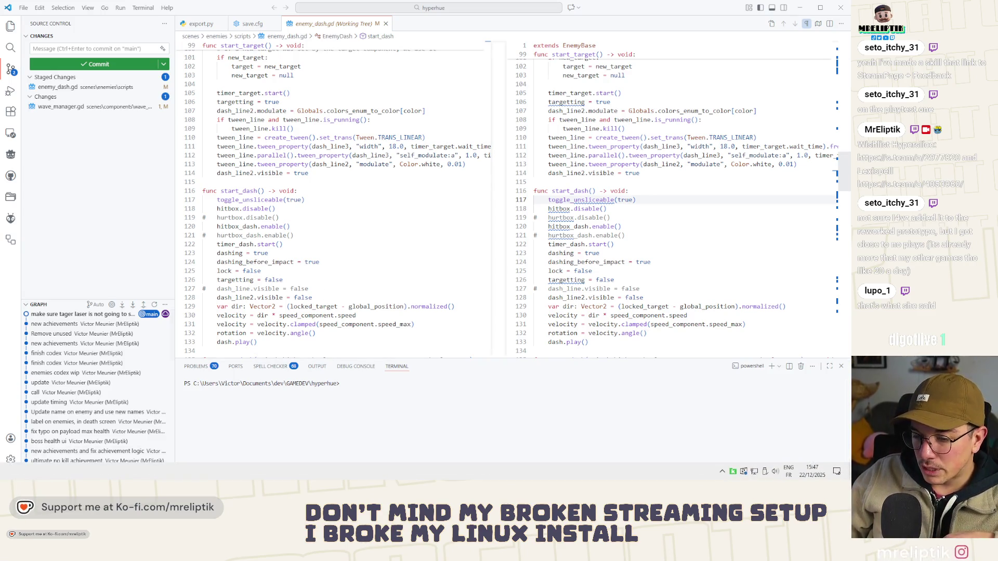
pyautogui.hotkey('alt', 'Tab')
pyautogui.click(400, 293)
pyautogui.scroll(10, 416, 299)
pyautogui.scroll(10, 429, 300)
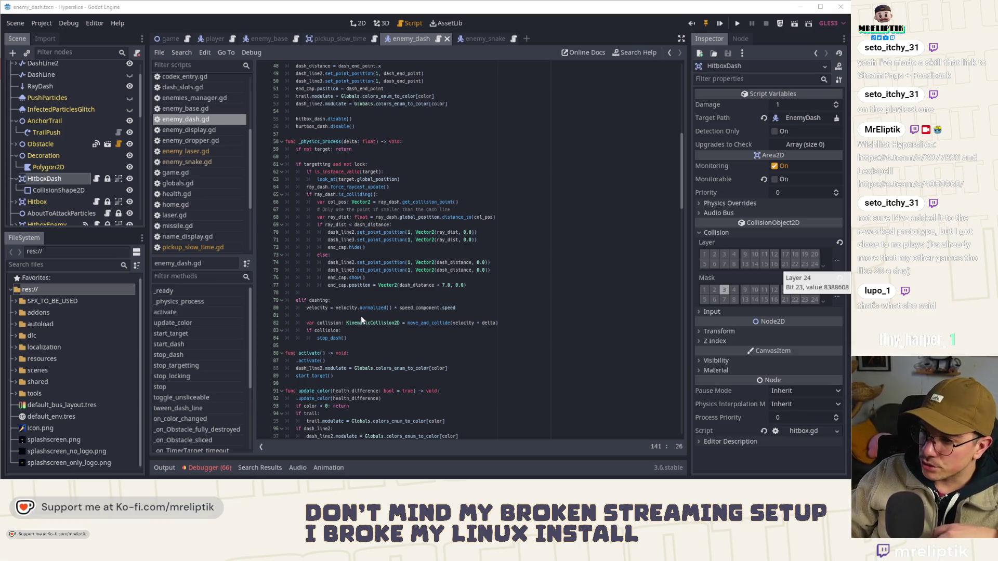
# Step: Scroll down through enemy_dash.gd past line 131
pyautogui.scroll(-10, 360, 319)
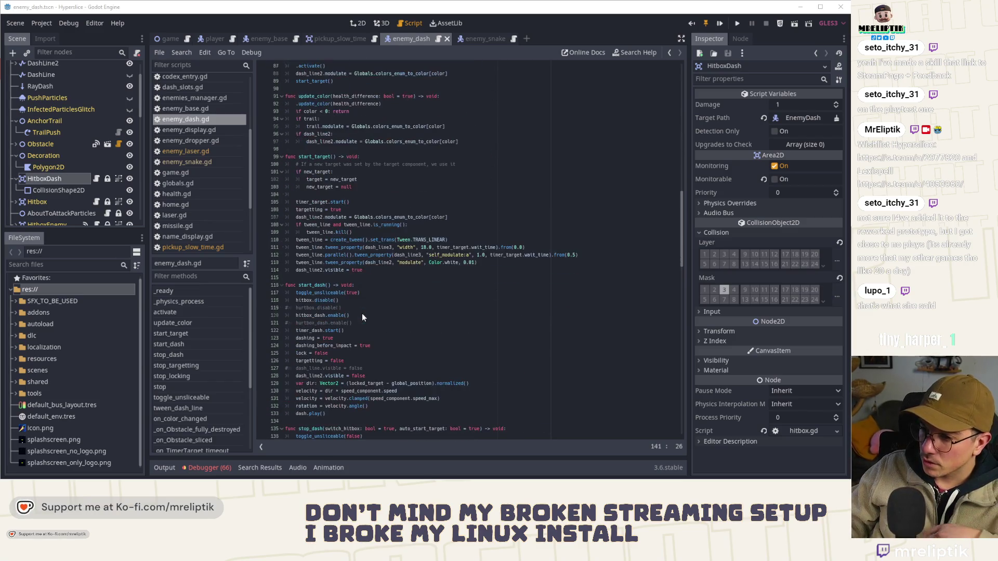
pyautogui.scroll(-4, 308, 183)
pyautogui.click(388, 288)
pyautogui.scroll(-7, 388, 288)
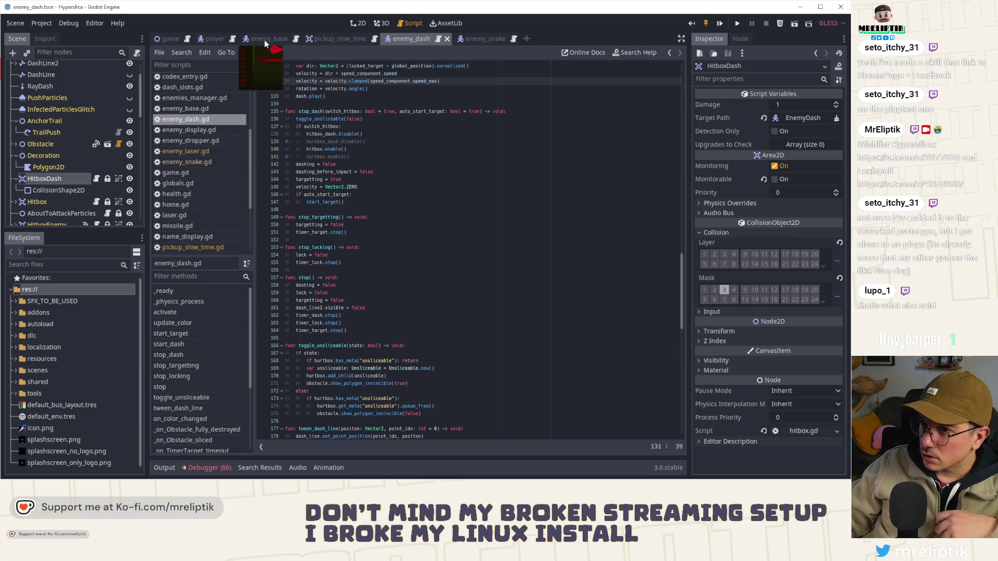
# Step: Open the enemy_base.gd script and scroll down through its code
pyautogui.click(264, 40)
pyautogui.scroll(-5, 338, 338)
pyautogui.scroll(-4, 338, 338)
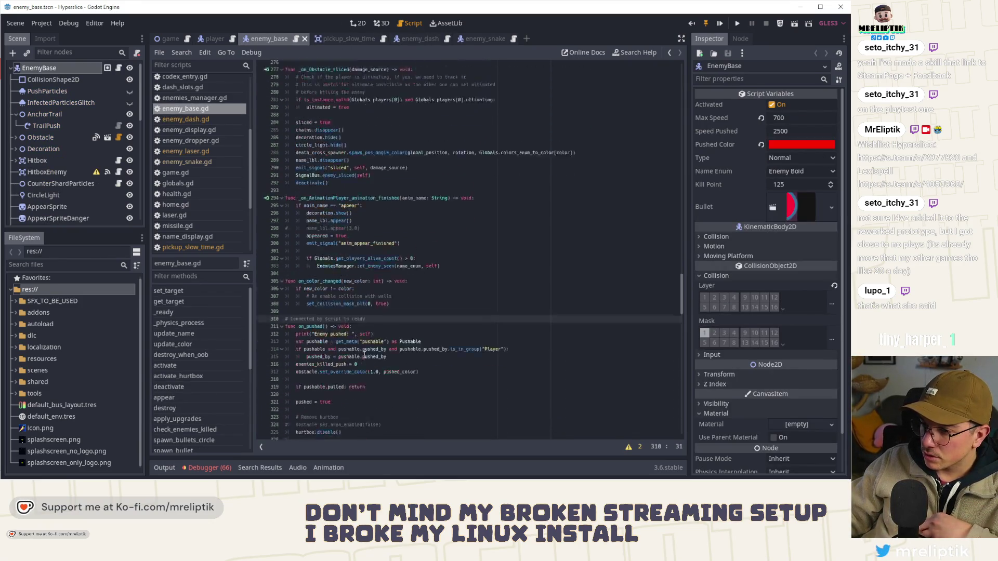
pyautogui.scroll(-4, 364, 355)
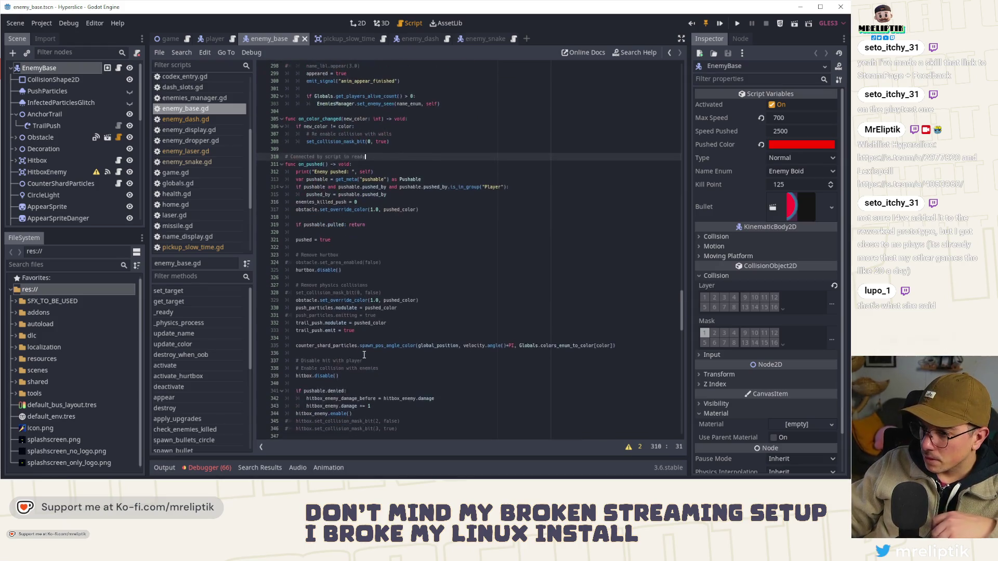
pyautogui.scroll(-3, 364, 355)
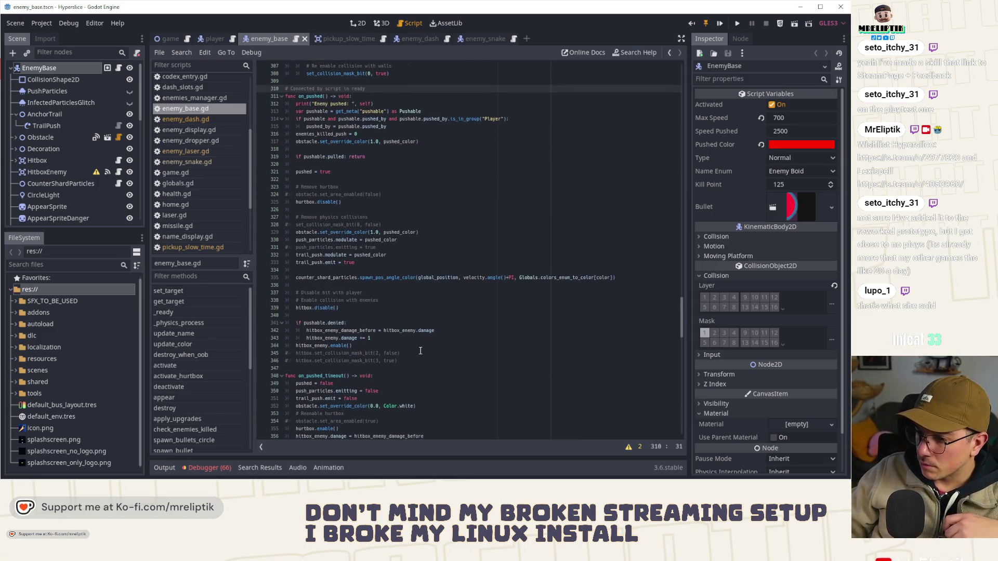
pyautogui.scroll(-16, 418, 349)
pyautogui.scroll(-5, 413, 342)
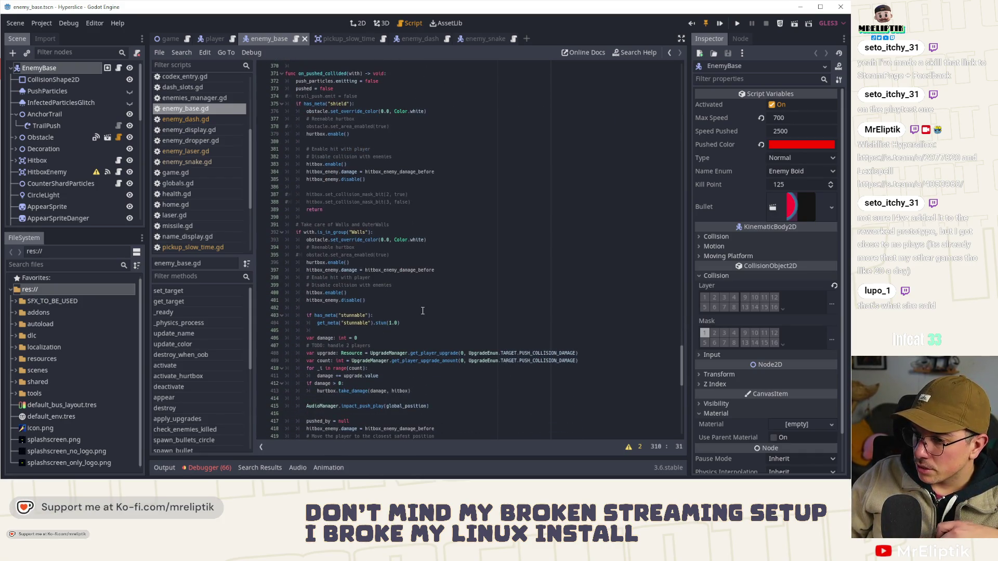
pyautogui.scroll(-4, 422, 311)
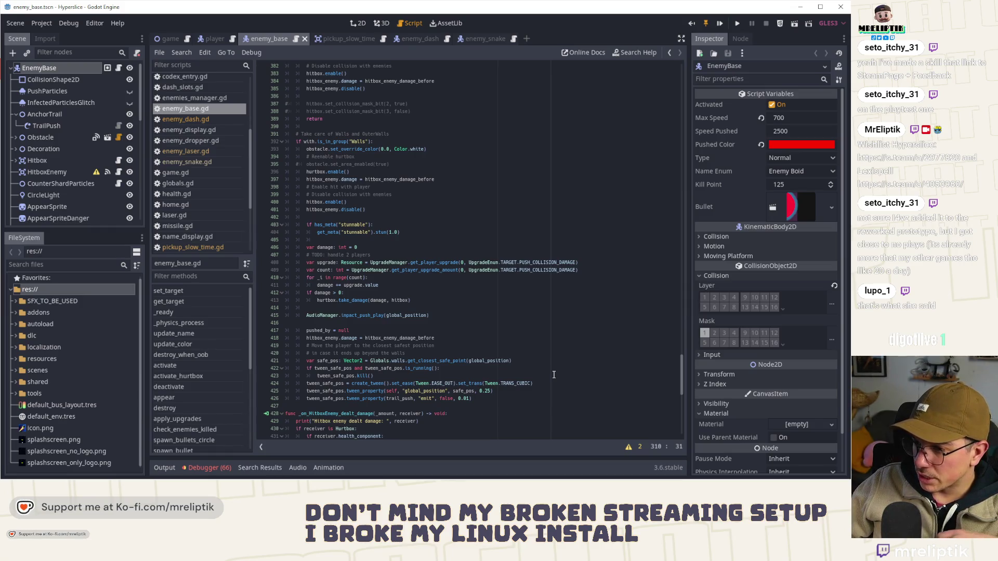
# Step: Switch back to enemy_dash.gd, show the 2D scene view, and bring VS Code to the front
pyautogui.click(351, 39)
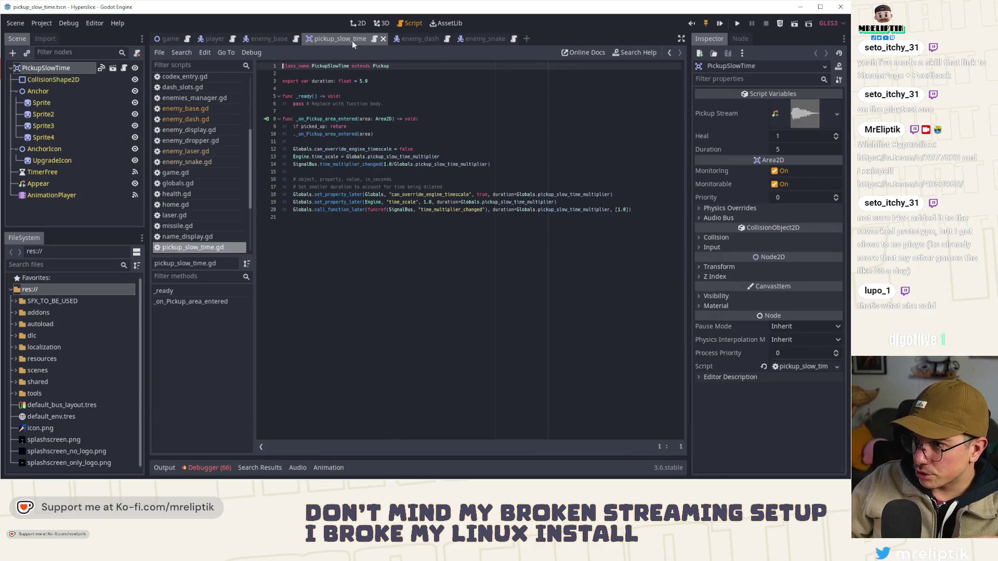
pyautogui.click(411, 39)
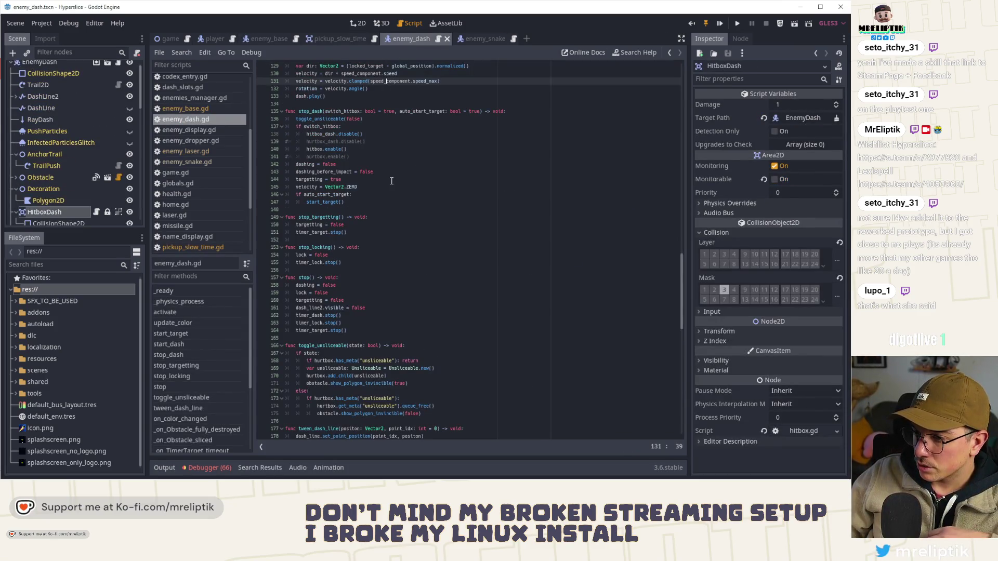
pyautogui.scroll(4, 395, 184)
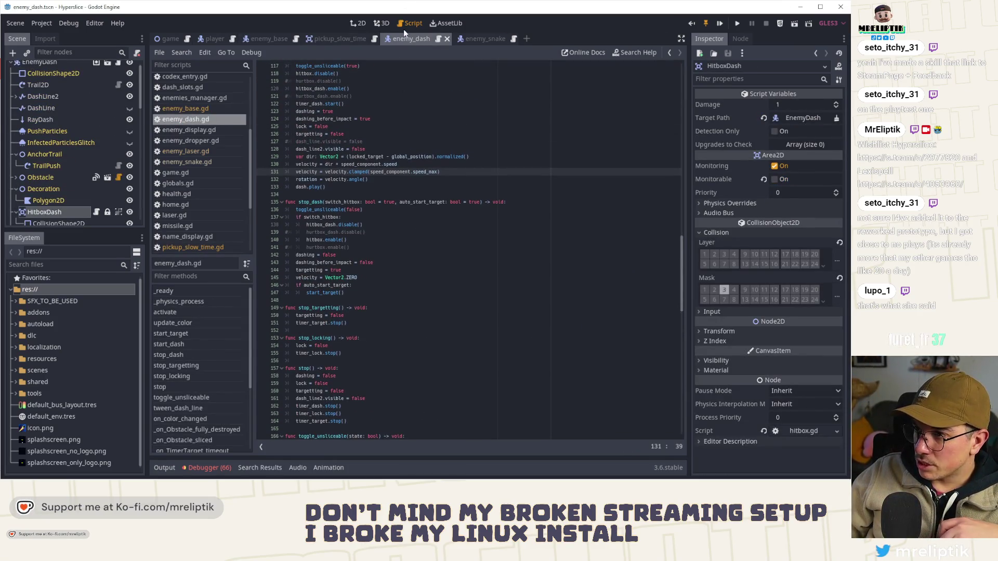
pyautogui.click(357, 23)
pyautogui.hotkey('alt', 'Tab')
# Step: Commit staged enemy_dash.gd with a message about making the enemy dasher invincible, then minimize VS Code
pyautogui.click(100, 50)
pyautogui.write('ma')
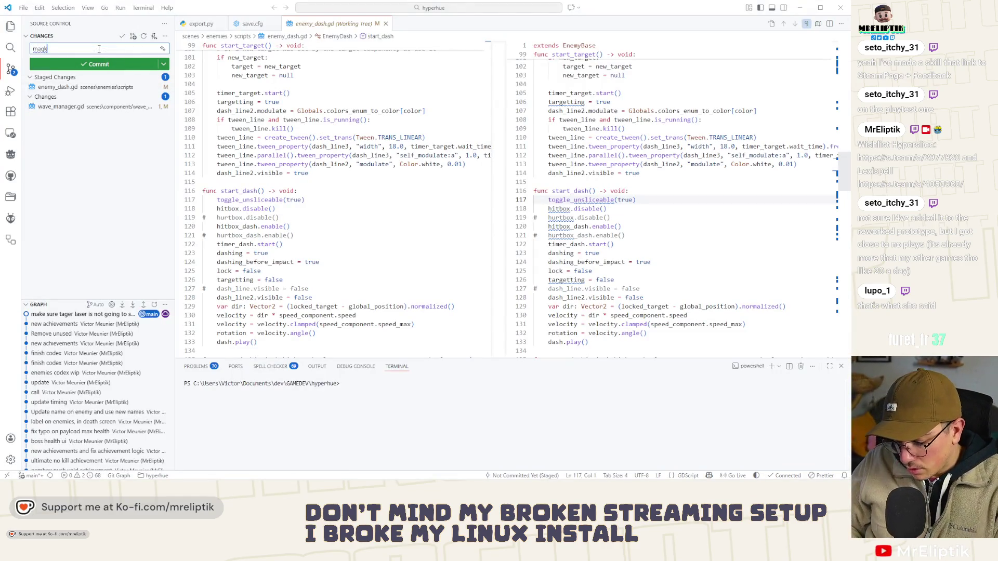
pyautogui.write('ke ')
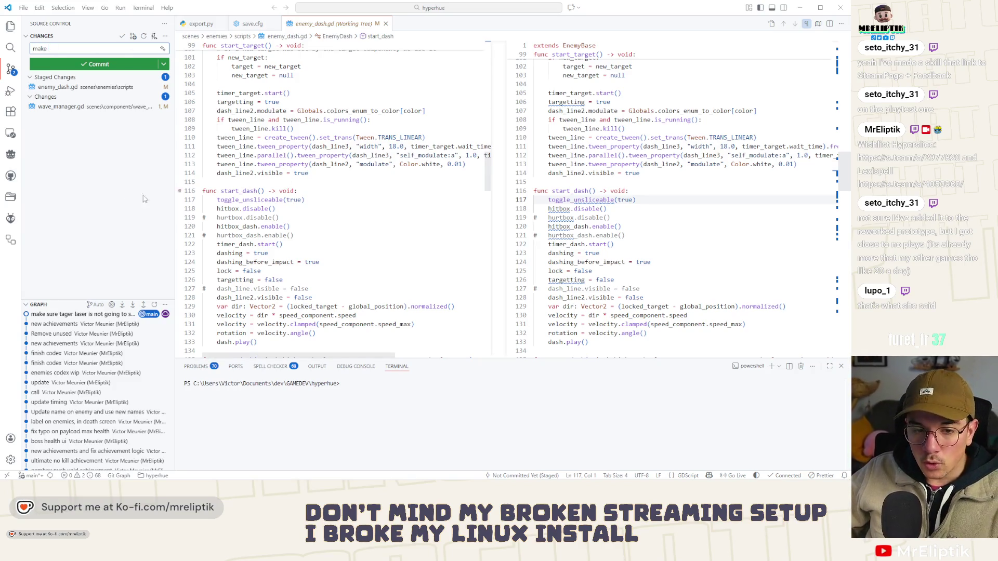
pyautogui.write(' enemy dasher inv')
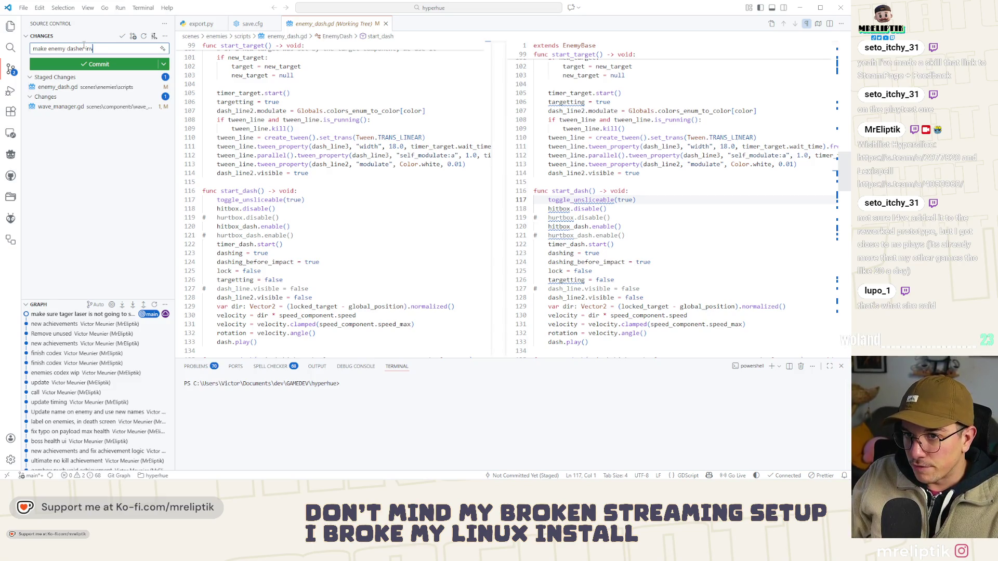
pyautogui.write('ible')
pyautogui.write('ashing')
pyautogui.hotkey('ctrl', 'Return')
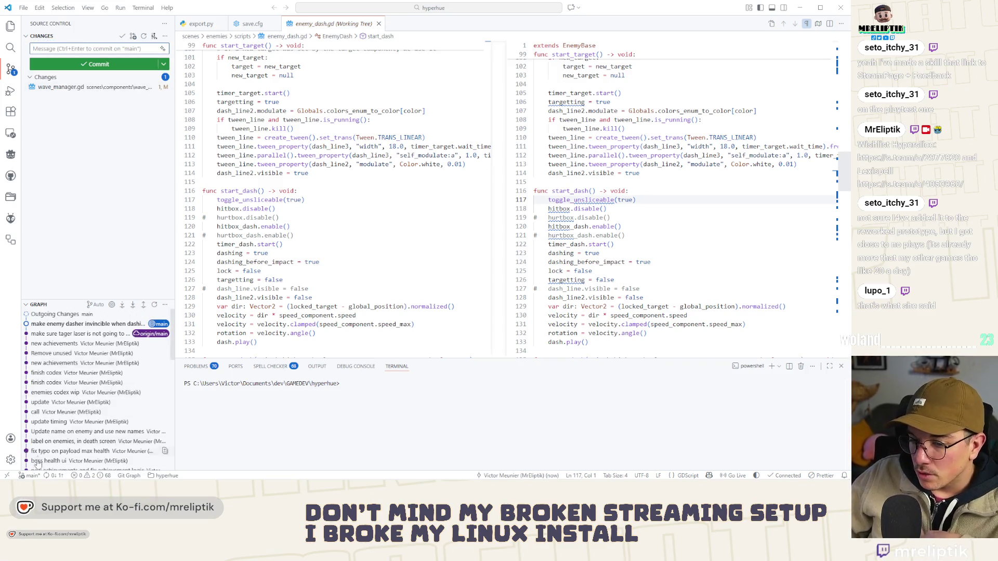
pyautogui.click(800, 7)
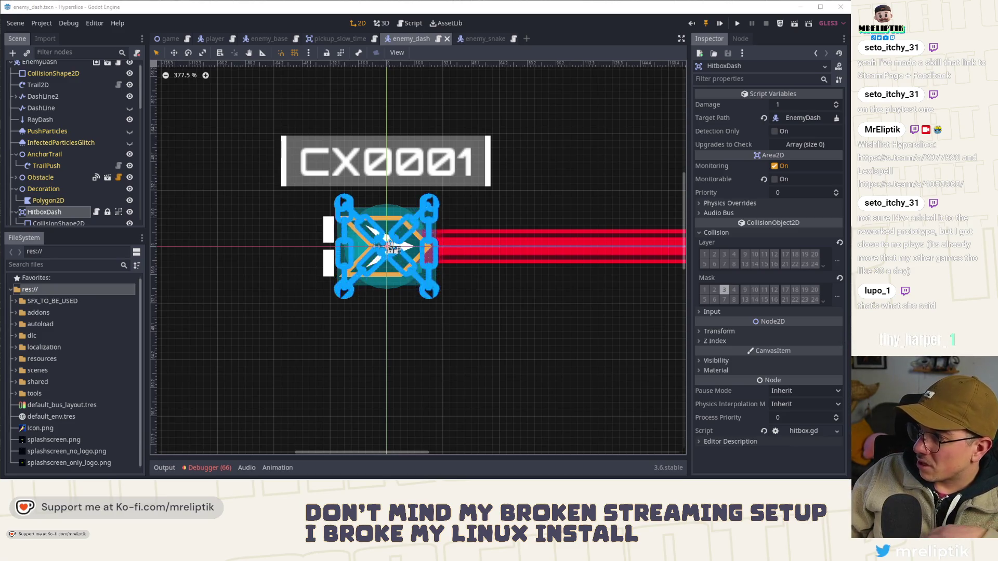
# Step: Open the reported error from Debugger > Errors in player.gd and jump to on_time_multiplier_changed
pyautogui.moveTo(217, 461)
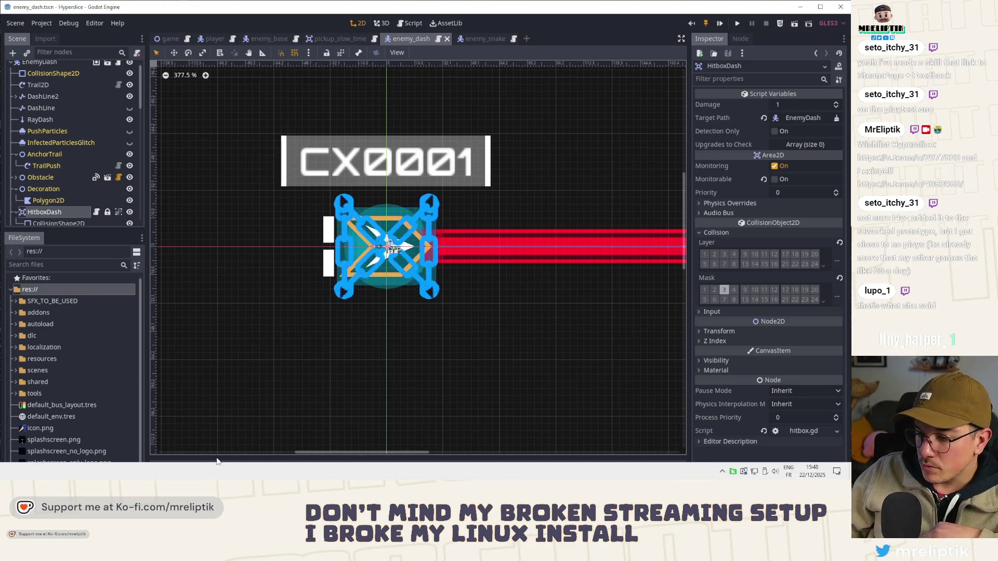
pyautogui.click(208, 467)
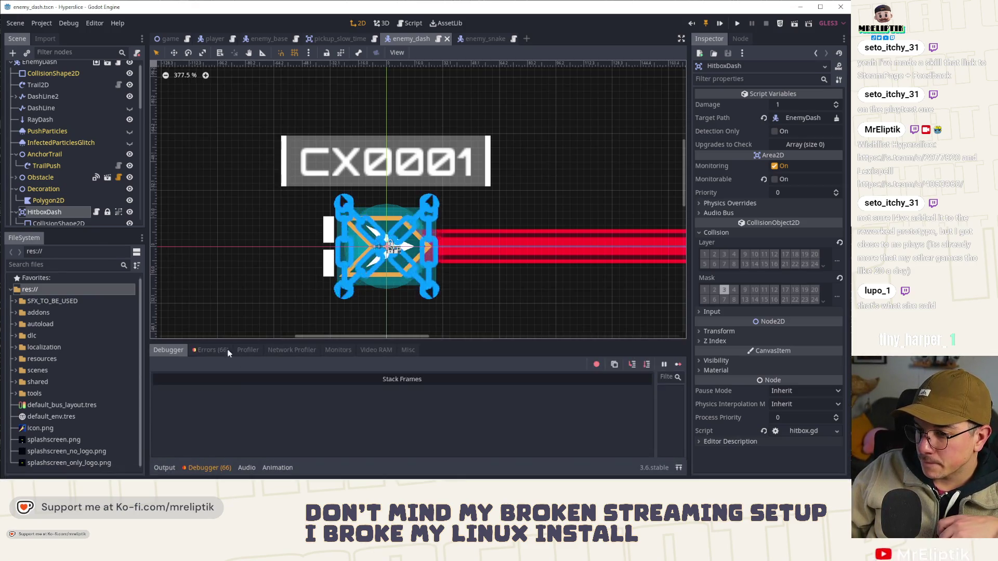
pyautogui.click(228, 352)
pyautogui.doubleClick(317, 416)
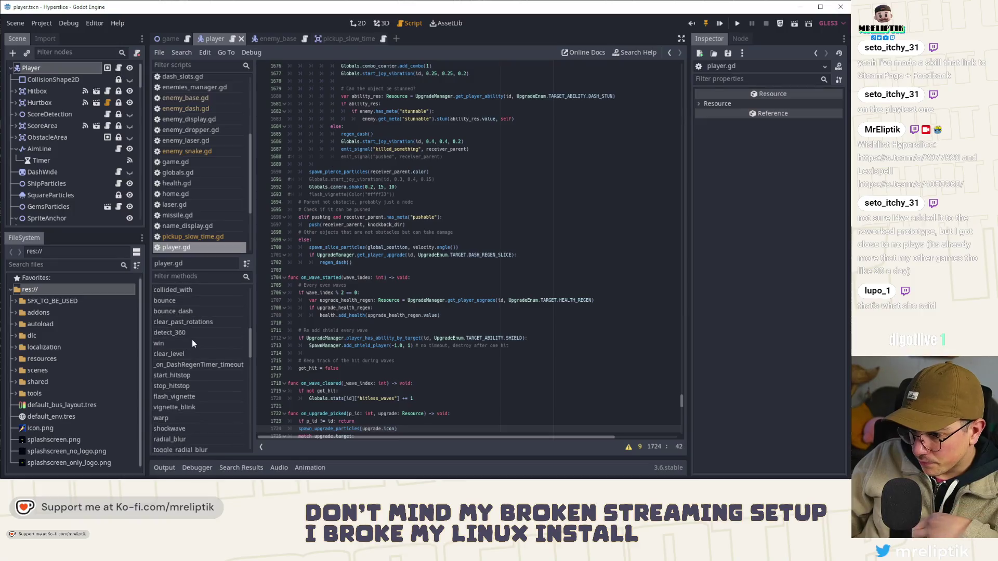
pyautogui.scroll(-4, 191, 346)
pyautogui.scroll(-6, 193, 400)
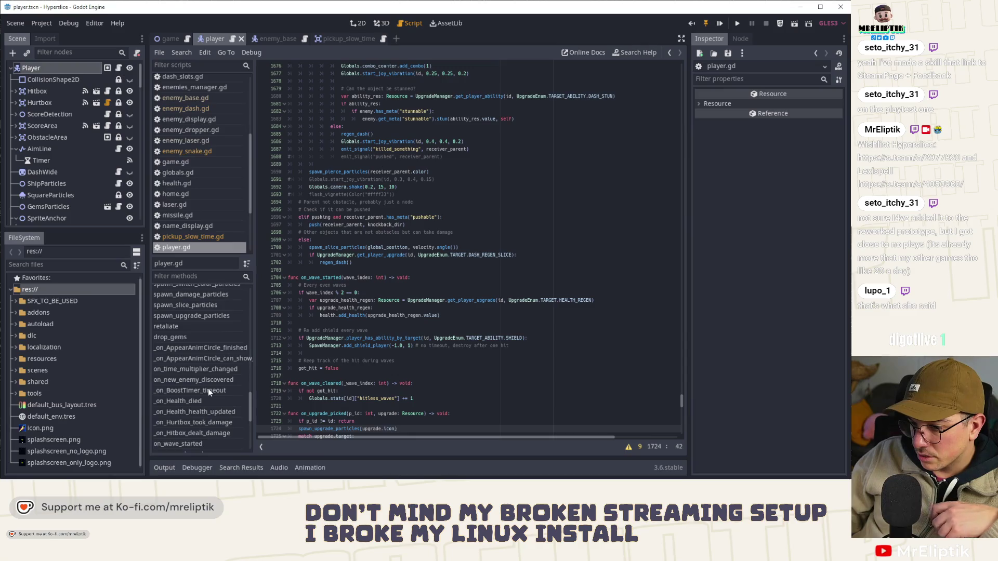
pyautogui.scroll(-3, 208, 391)
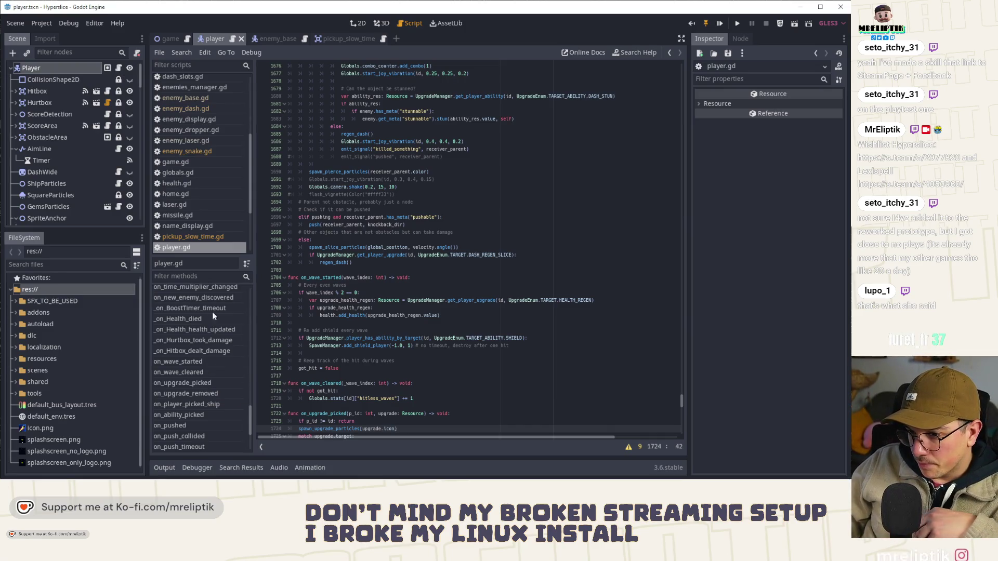
pyautogui.click(192, 287)
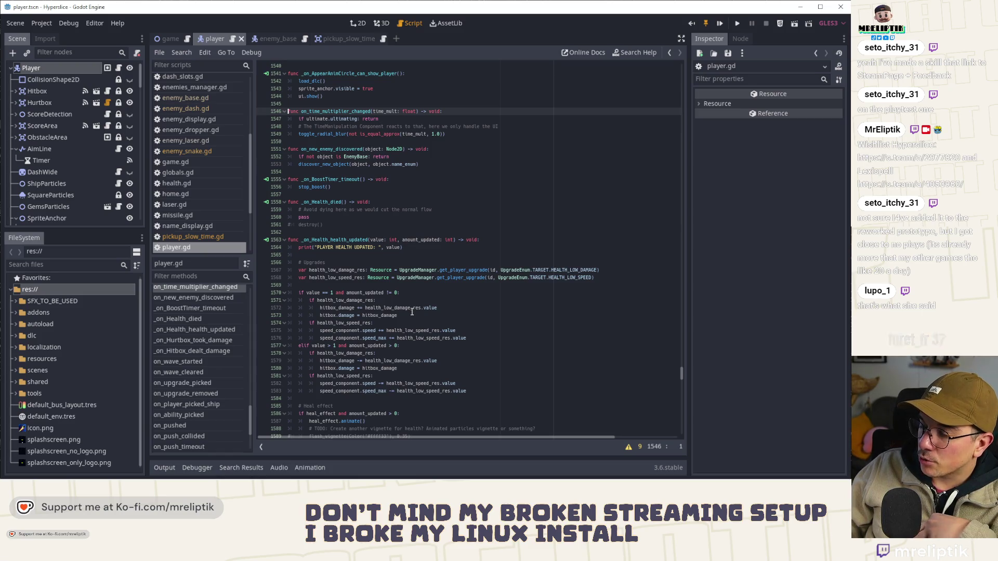
# Step: Select line 1548 in player.gd and scroll through the surrounding code
pyautogui.click(295, 126)
pyautogui.moveTo(296, 126); pyautogui.dragTo(499, 126)
pyautogui.scroll(4, 365, 207)
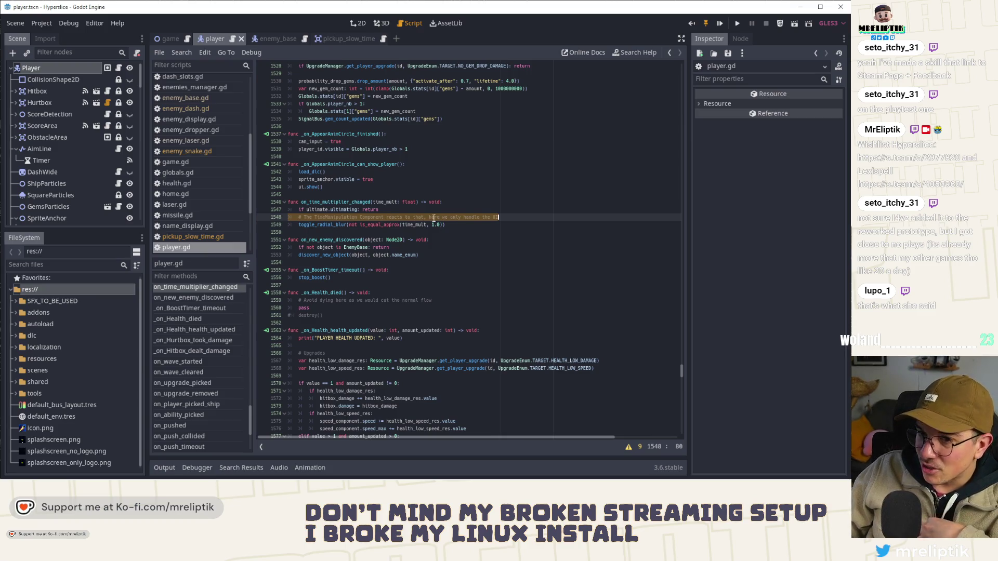
pyautogui.scroll(-10, 78, 195)
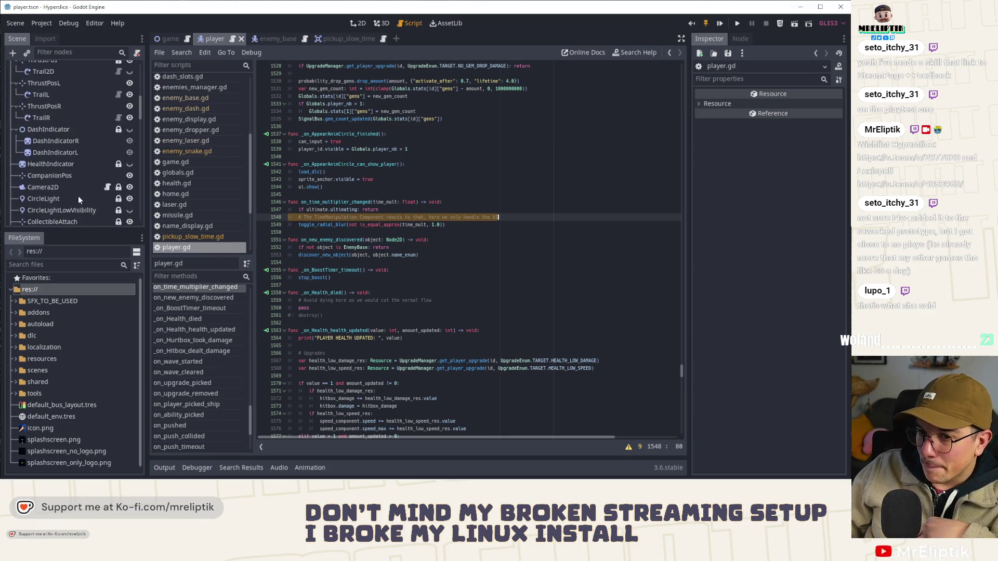
pyautogui.scroll(-10, 78, 195)
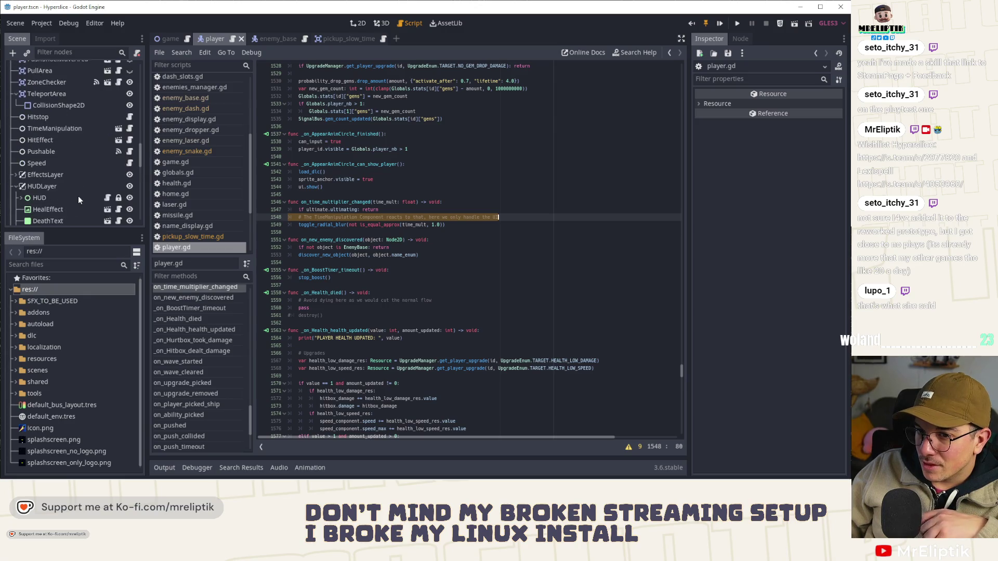
pyautogui.scroll(-5, 81, 200)
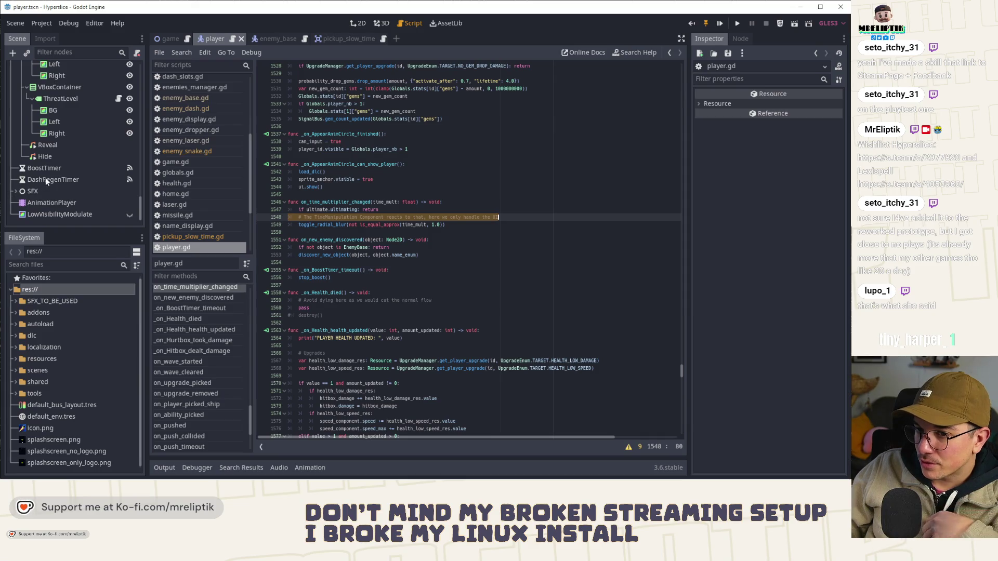
pyautogui.scroll(10, 56, 179)
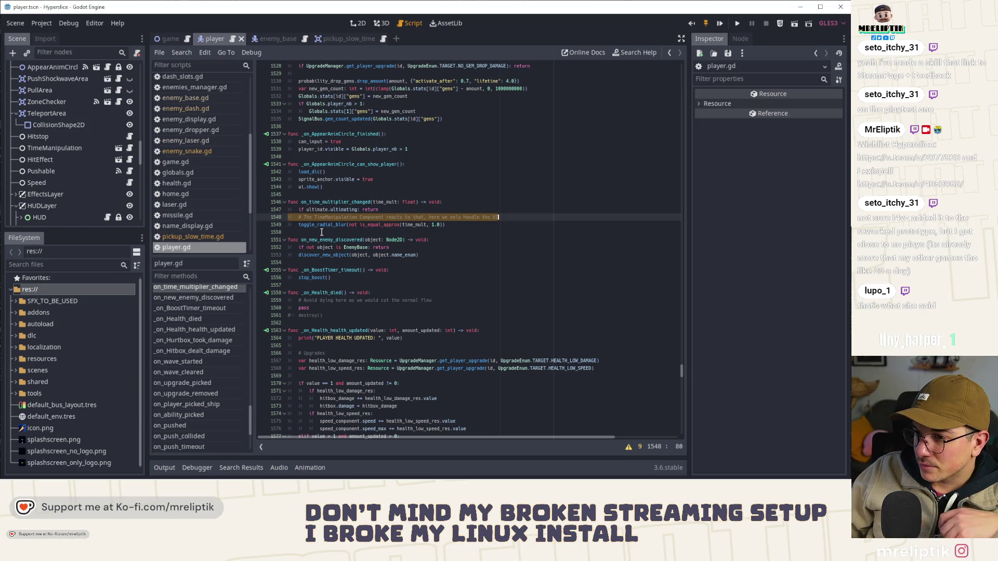
pyautogui.scroll(-3, 76, 143)
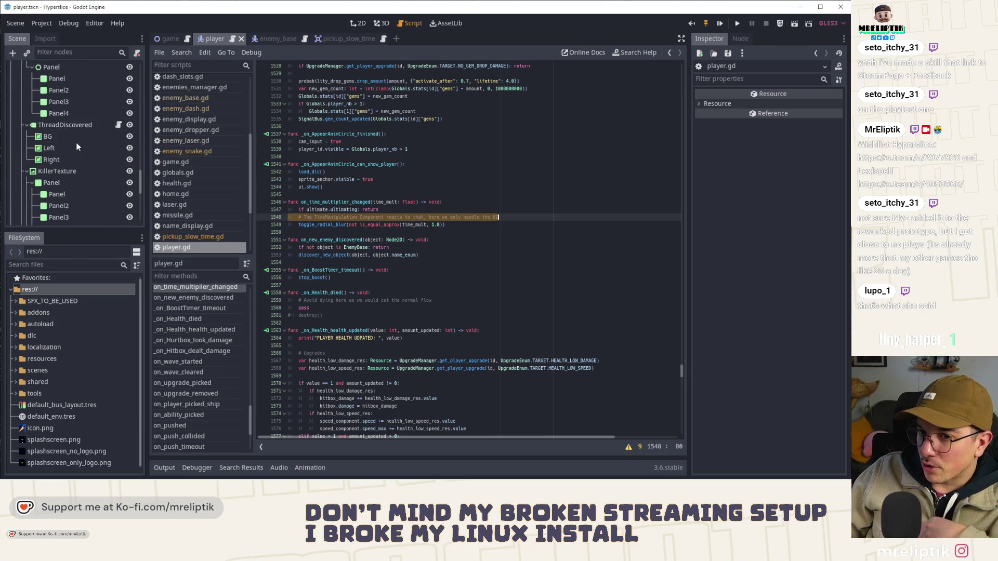
# Step: Open the TimeManipulation node's time_manipulation.gd and highlight the set_multiplier_on_nodes call on line 25
pyautogui.click(52, 87)
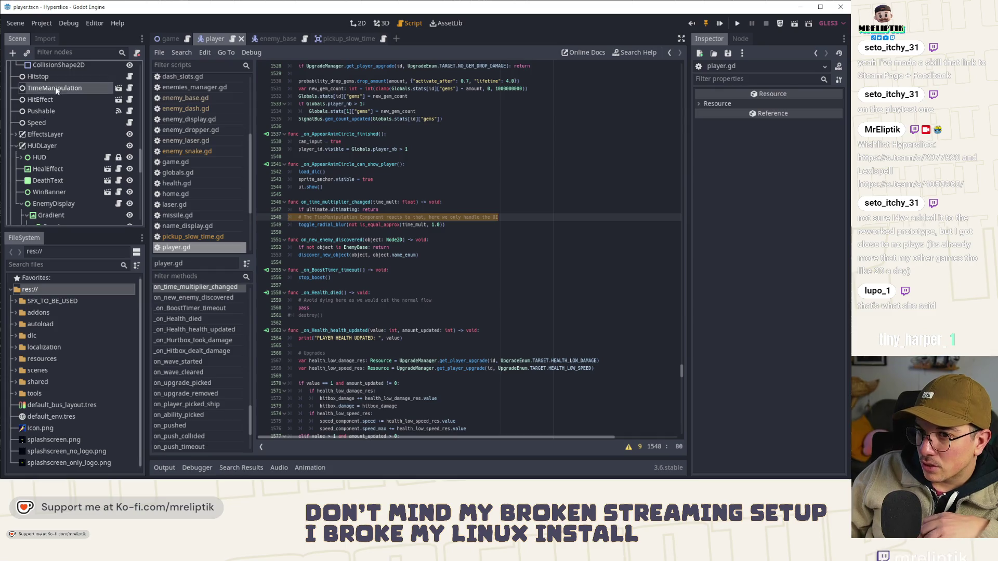
pyautogui.click(129, 88)
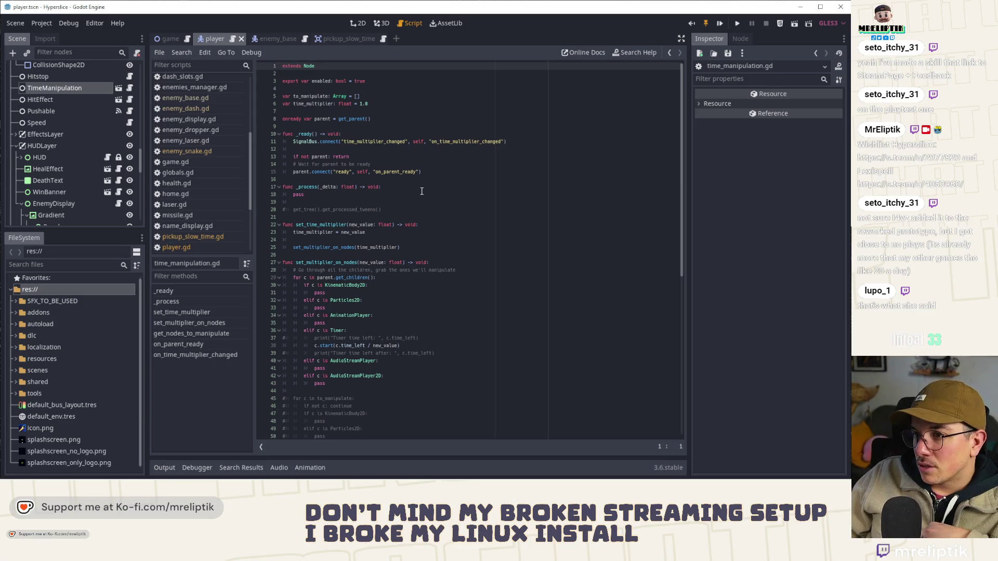
pyautogui.click(95, 86)
pyautogui.click(395, 147)
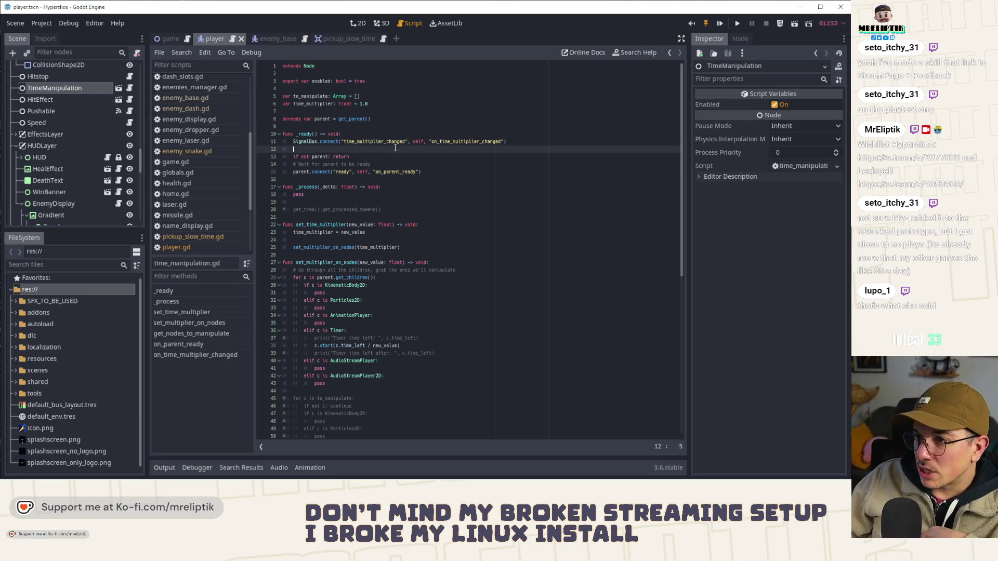
pyautogui.click(316, 248)
pyautogui.click(307, 232)
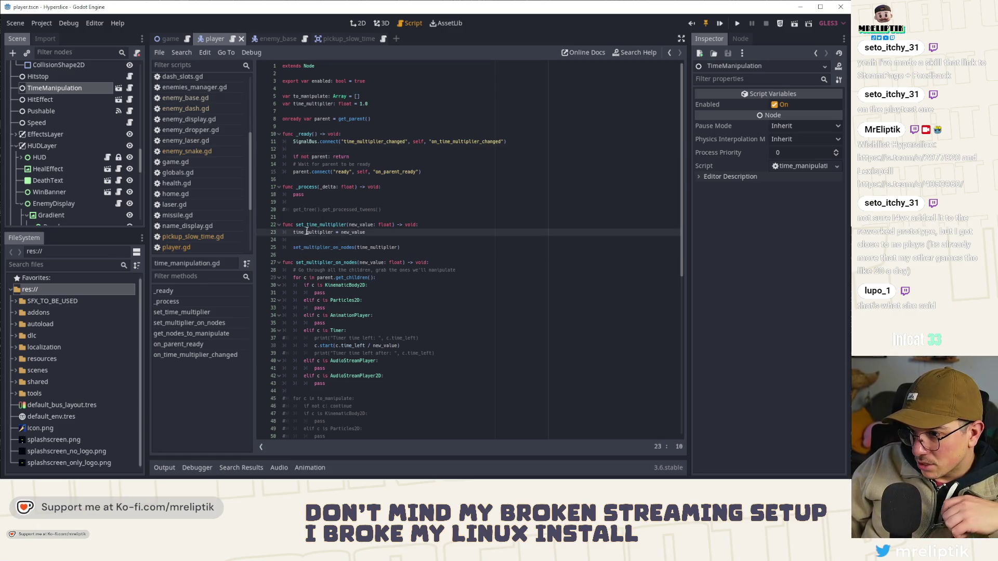
pyautogui.doubleClick(307, 248)
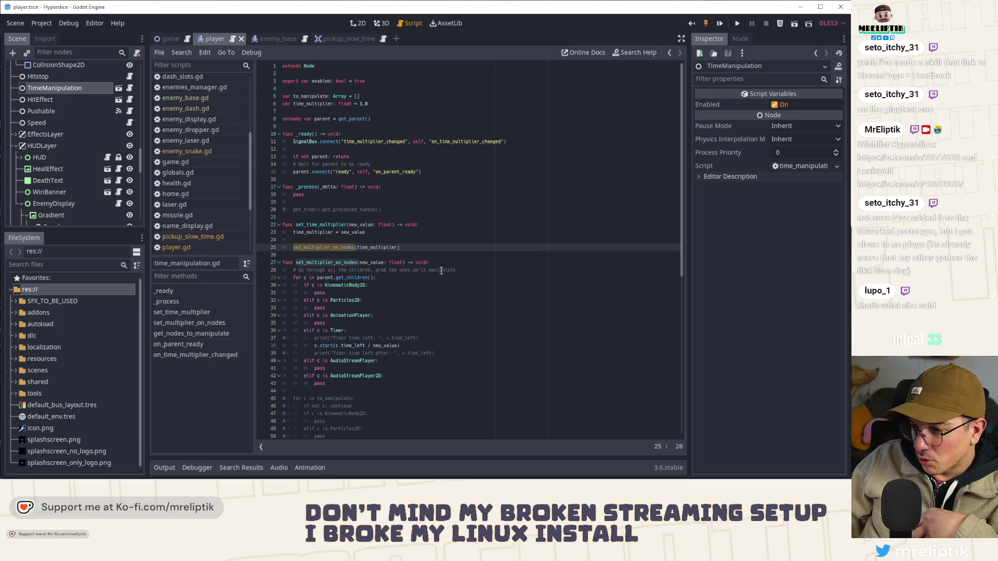
# Step: Highlight the uses of get_nodes_to_manipulate and to_manipulate in time_manipulation.gd
pyautogui.scroll(-3, 450, 269)
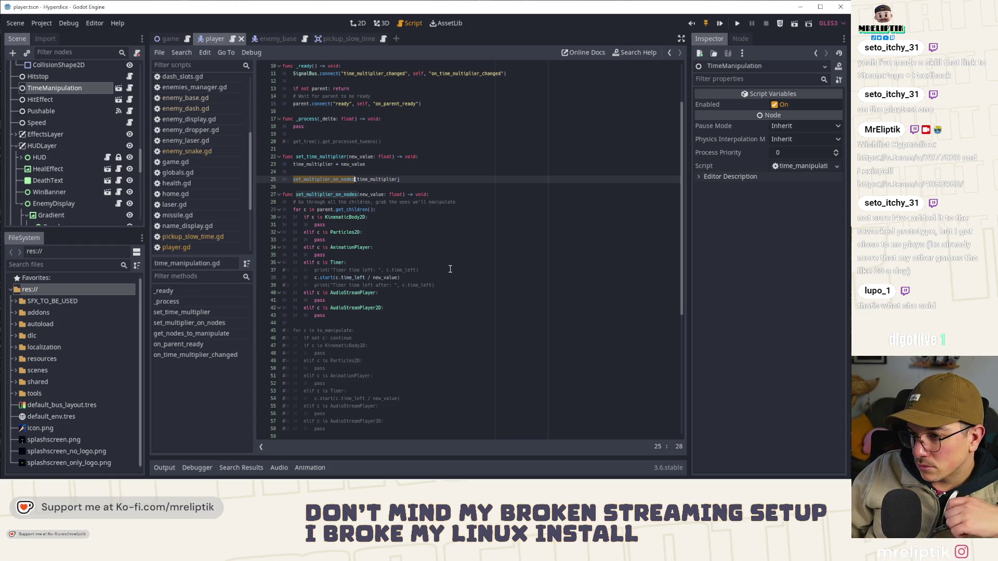
pyautogui.scroll(-3, 450, 269)
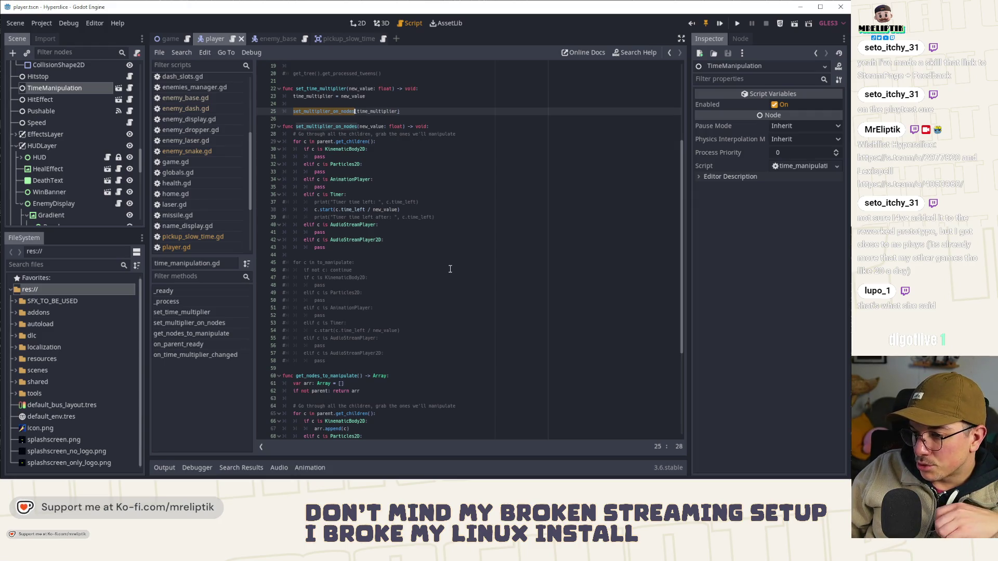
pyautogui.doubleClick(339, 375)
pyautogui.scroll(-6, 443, 310)
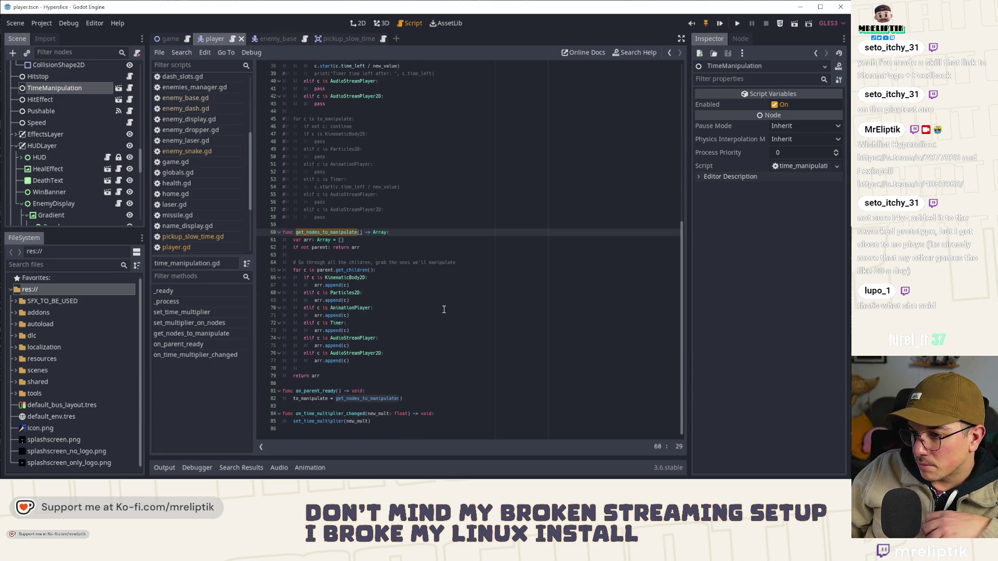
pyautogui.click(310, 398)
pyautogui.doubleClick(310, 398)
pyautogui.scroll(12, 381, 295)
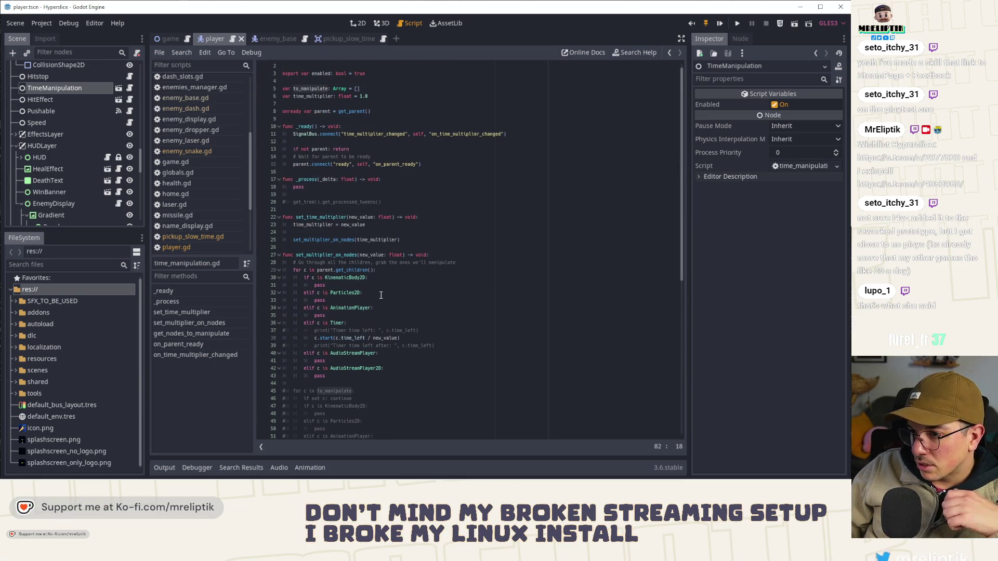
pyautogui.scroll(-12, 381, 294)
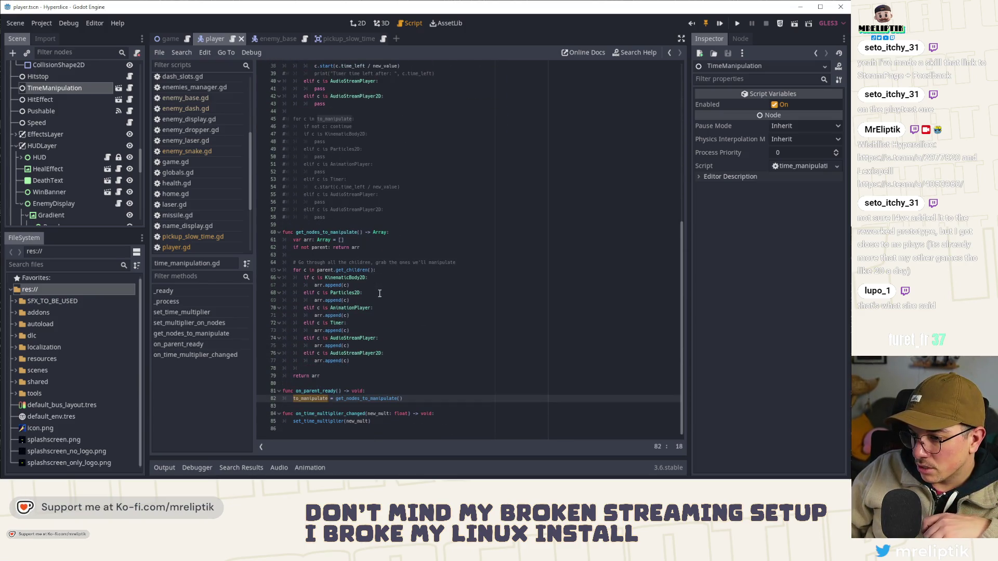
pyautogui.click(315, 419)
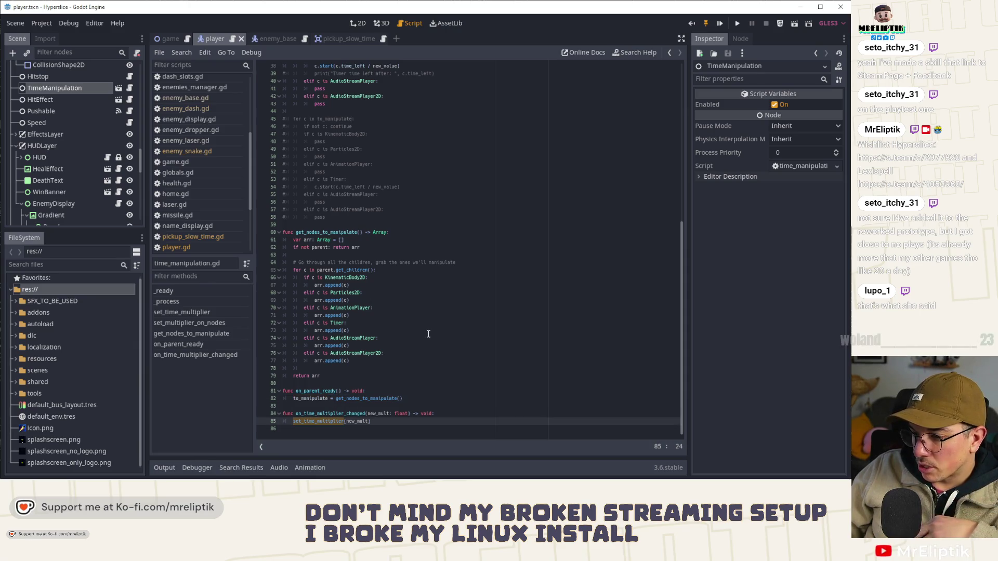
# Step: Highlight every use of time_multiplier on line 25 and new_value on line 27
pyautogui.scroll(5, 428, 334)
pyautogui.scroll(4, 428, 334)
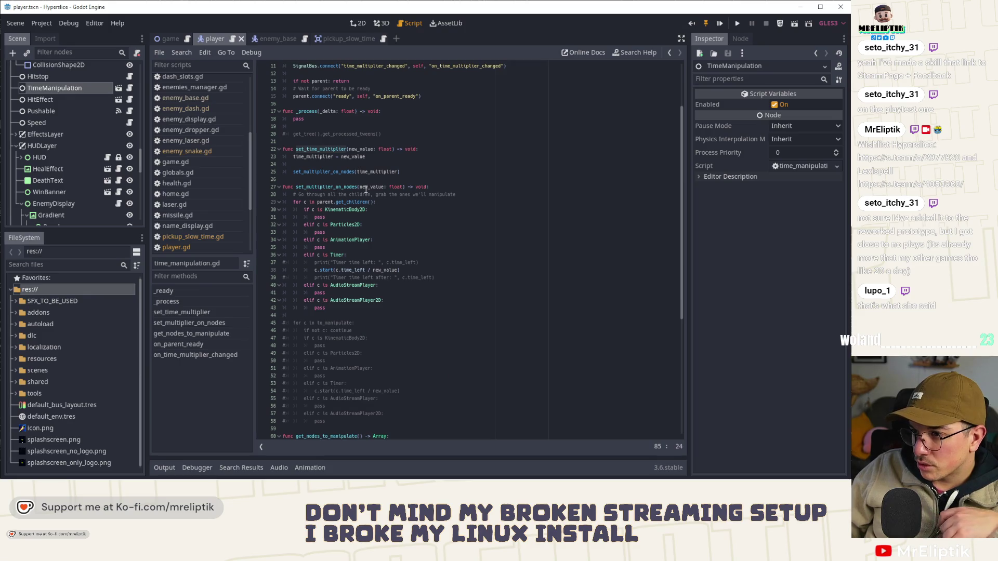
pyautogui.click(311, 172)
pyautogui.doubleClick(378, 172)
pyautogui.click(332, 188)
pyautogui.doubleClick(371, 187)
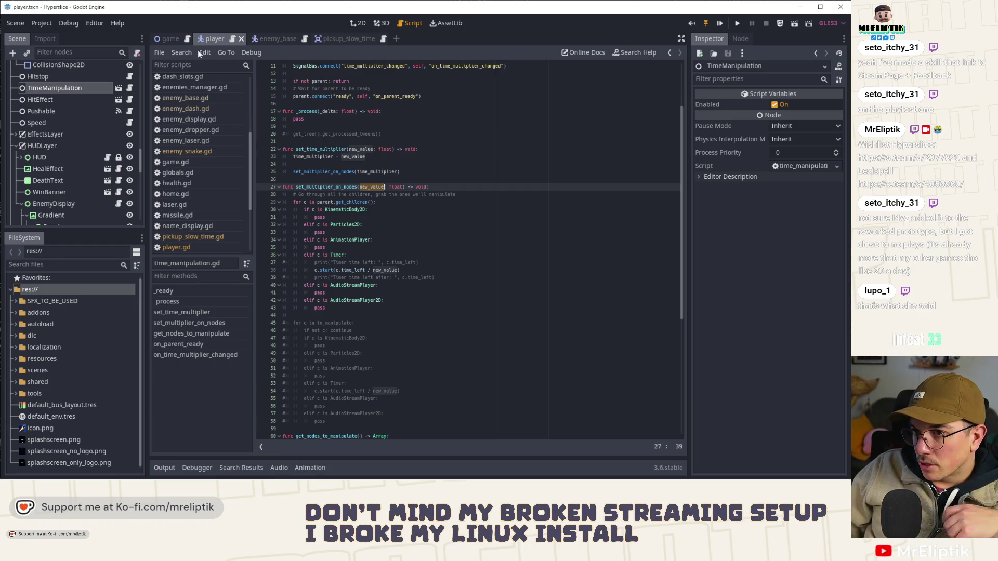
# Step: Run the game, maximize its window, and start a new run from the title menu
pyautogui.click(737, 24)
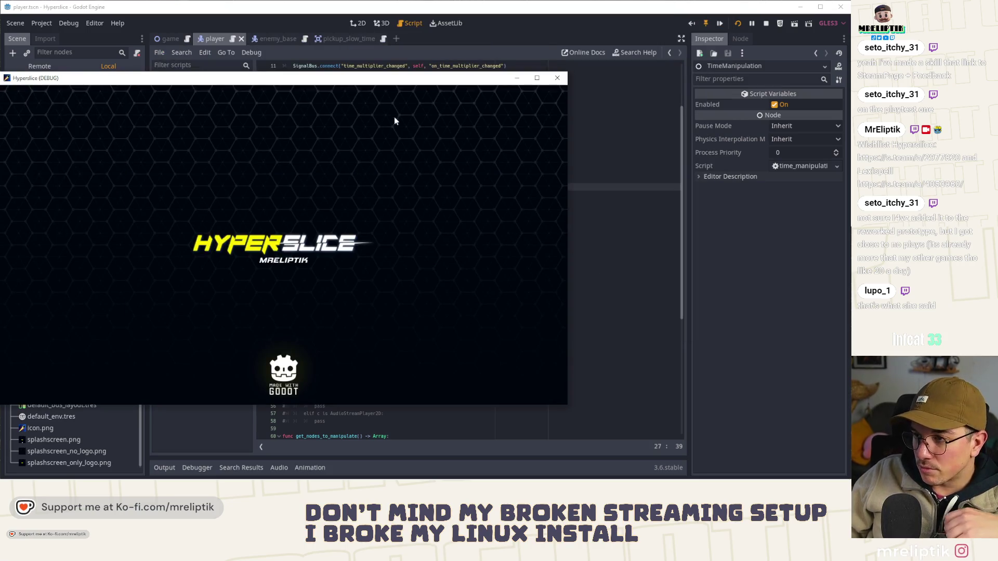
pyautogui.moveTo(349, 82); pyautogui.dragTo(428, 80)
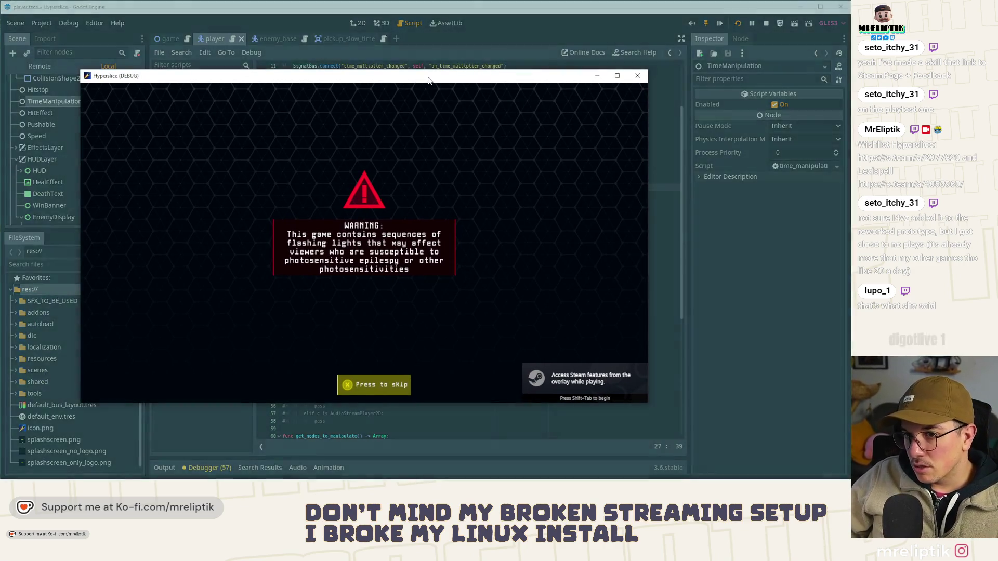
pyautogui.doubleClick(430, 81)
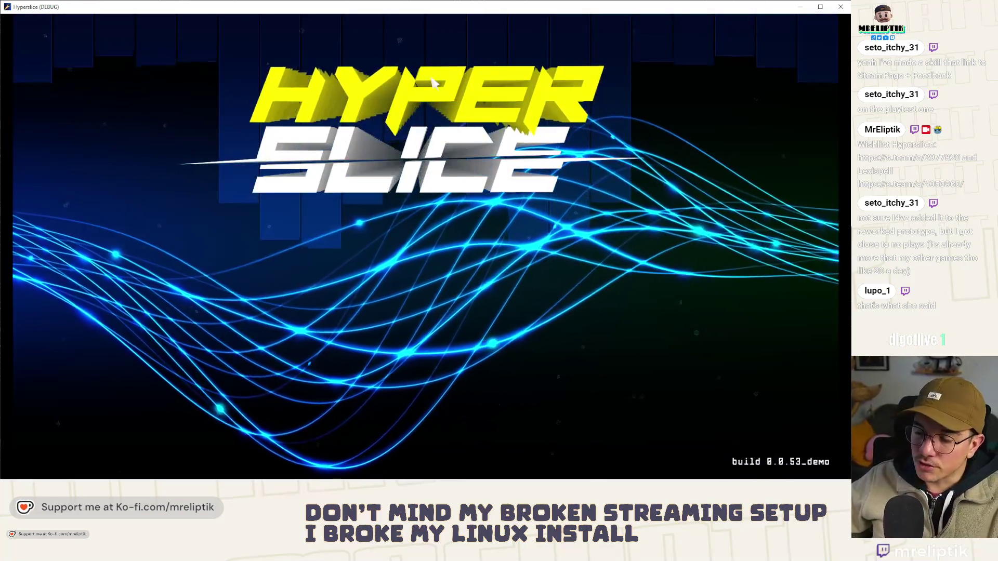
pyautogui.press('Return')
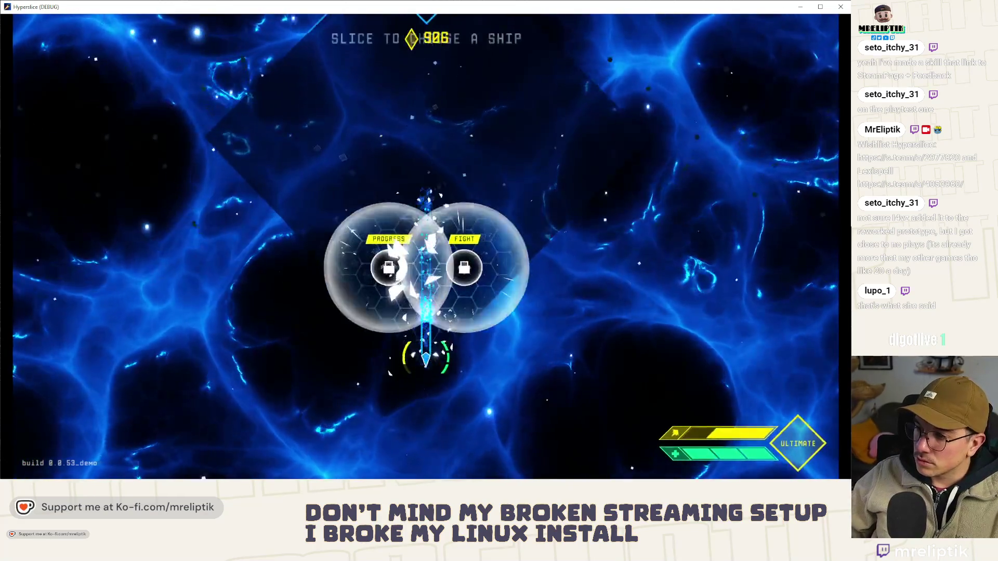
# Step: Spawn several slow-time pickups from the dev console with spawn_pickup_slow_time while dashing around
pyautogui.press('`')
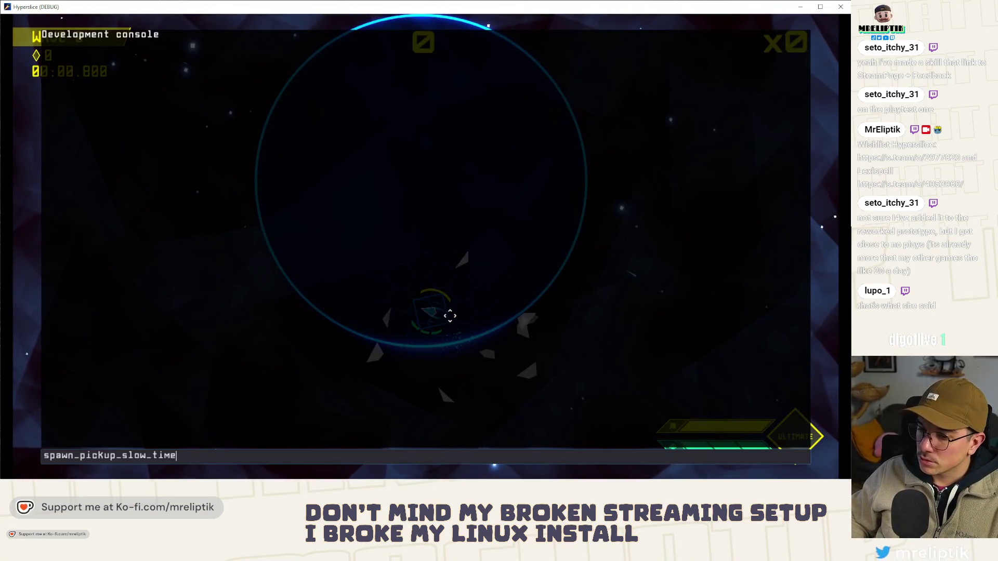
pyautogui.press('Return')
pyautogui.press('`')
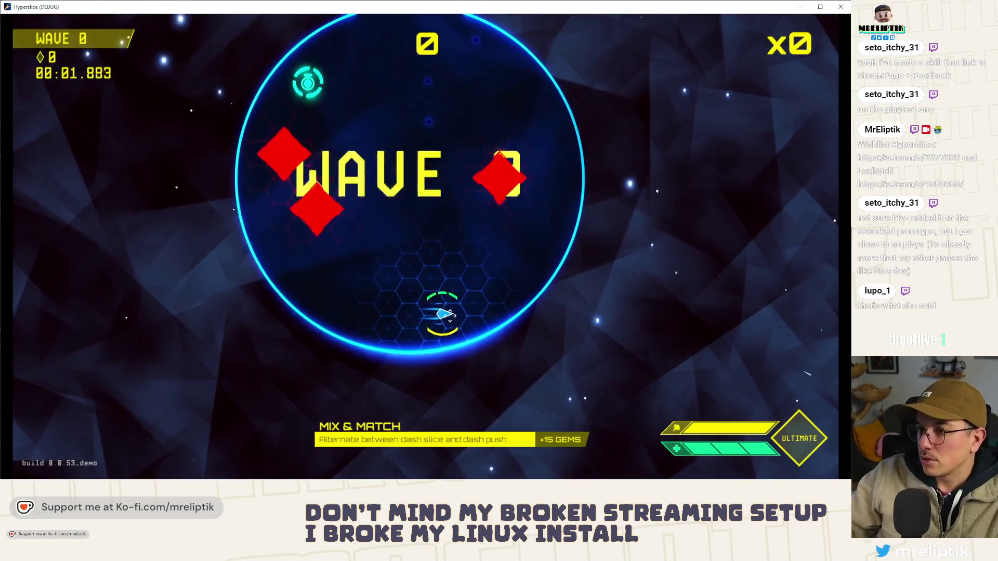
pyautogui.click(303, 82)
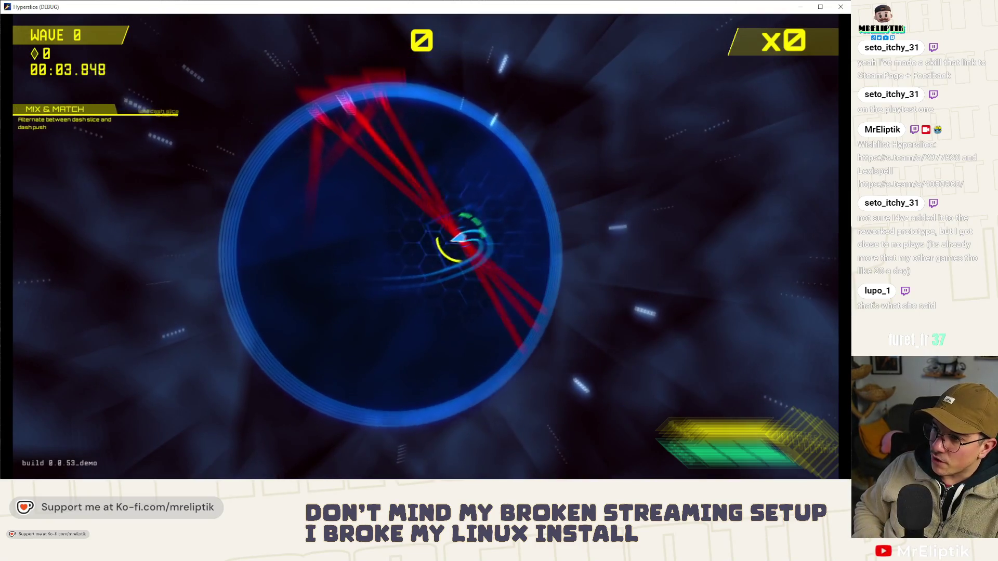
pyautogui.click(499, 239)
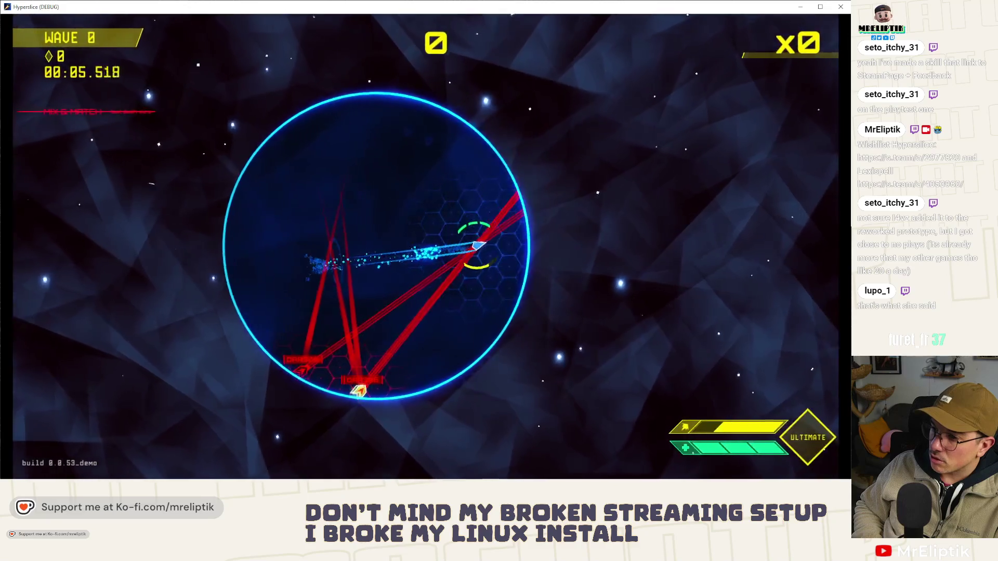
pyautogui.press('`')
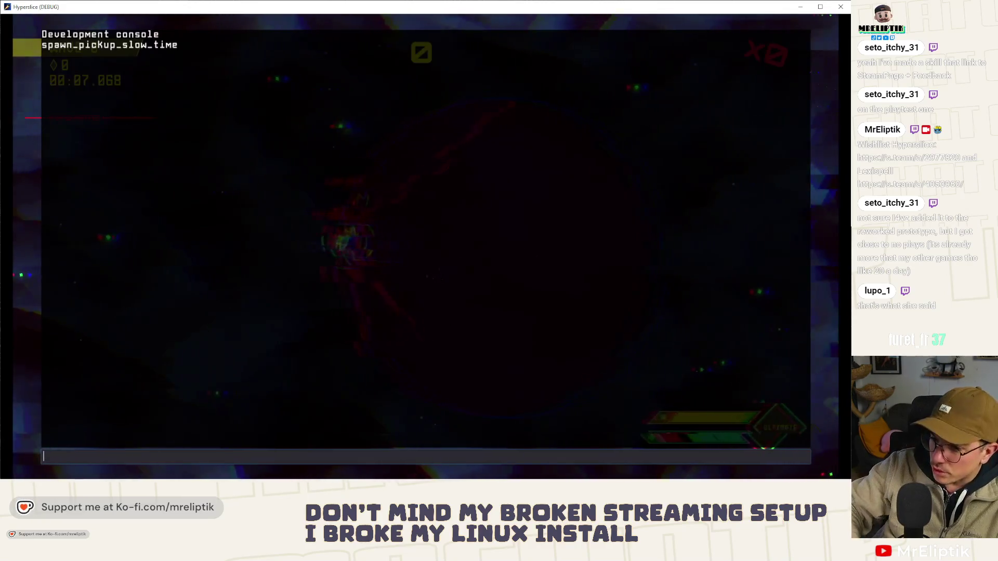
pyautogui.press('Return')
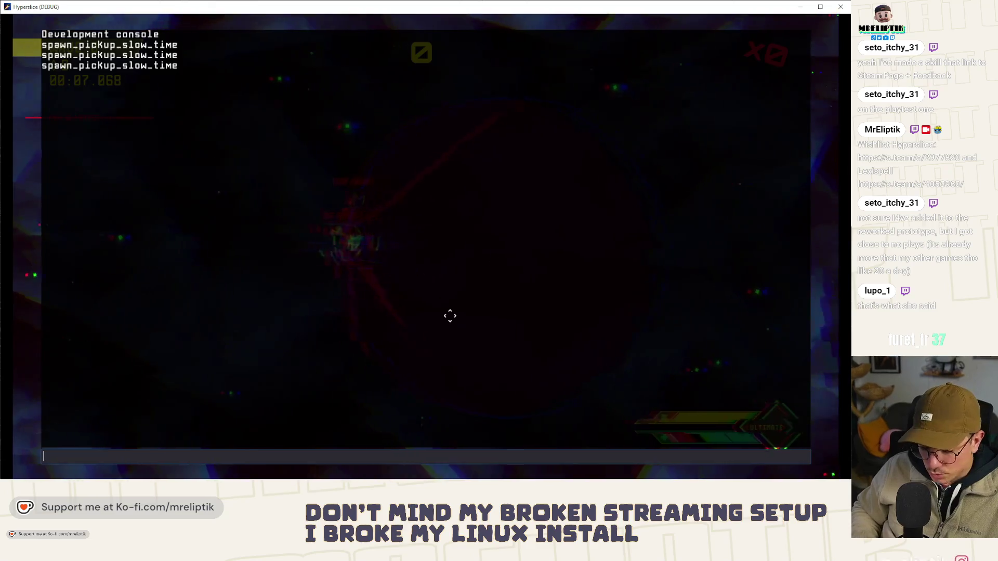
pyautogui.press('`')
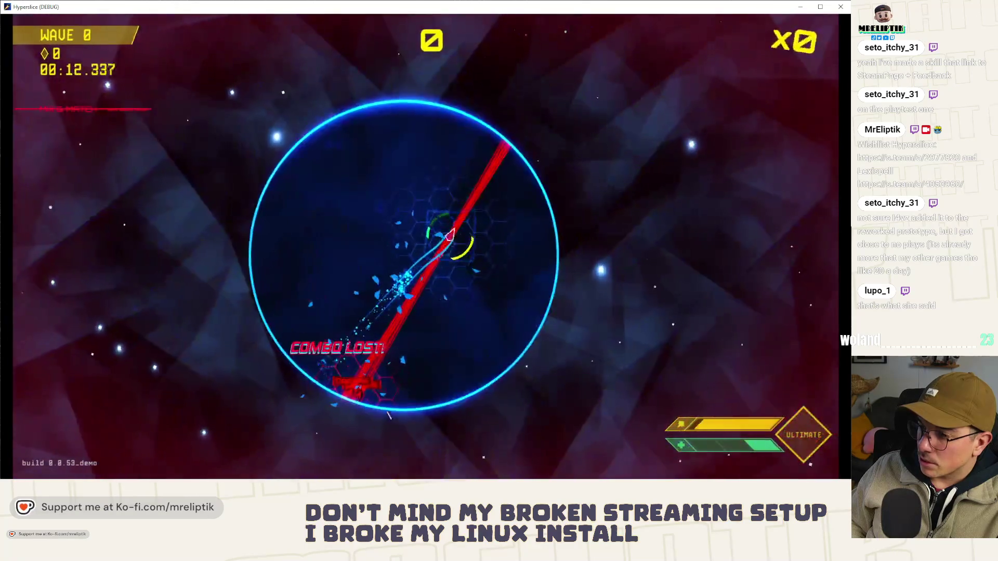
pyautogui.press('`')
pyautogui.press('Up')
pyautogui.press('Return')
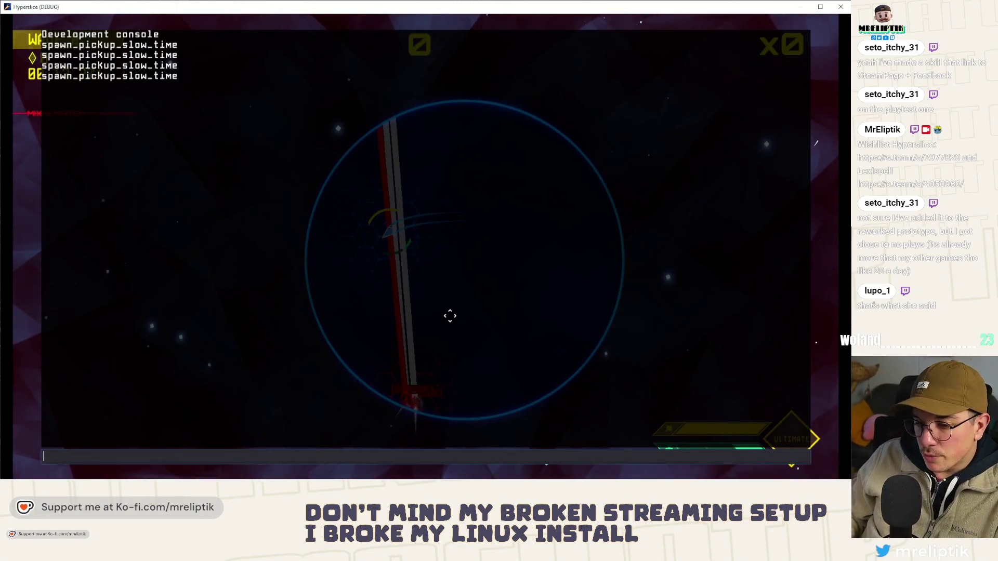
pyautogui.press('`')
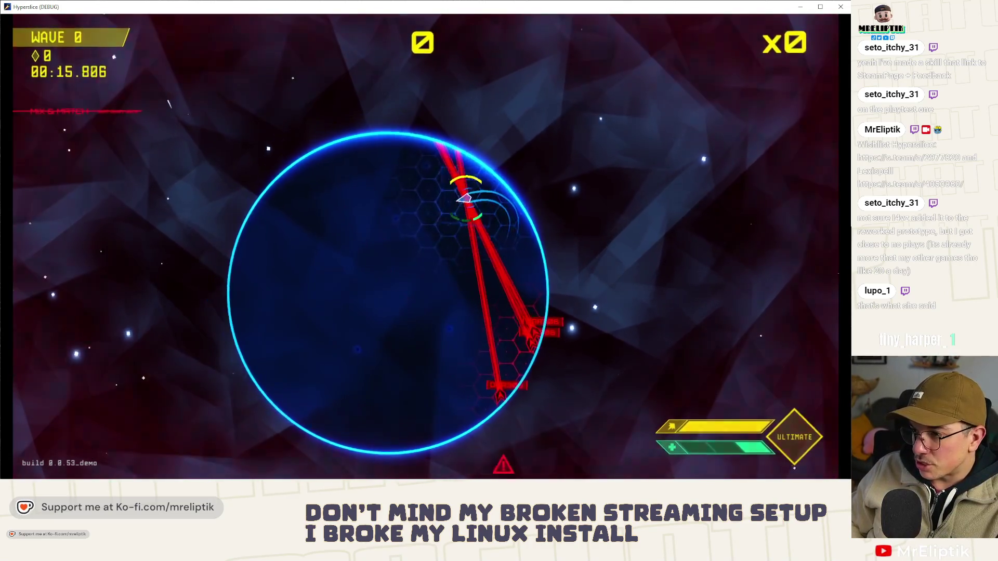
# Step: Spawn a gem box and another slow-time pickup, play until desync, then close the game
pyautogui.press('`')
pyautogui.press('Up')
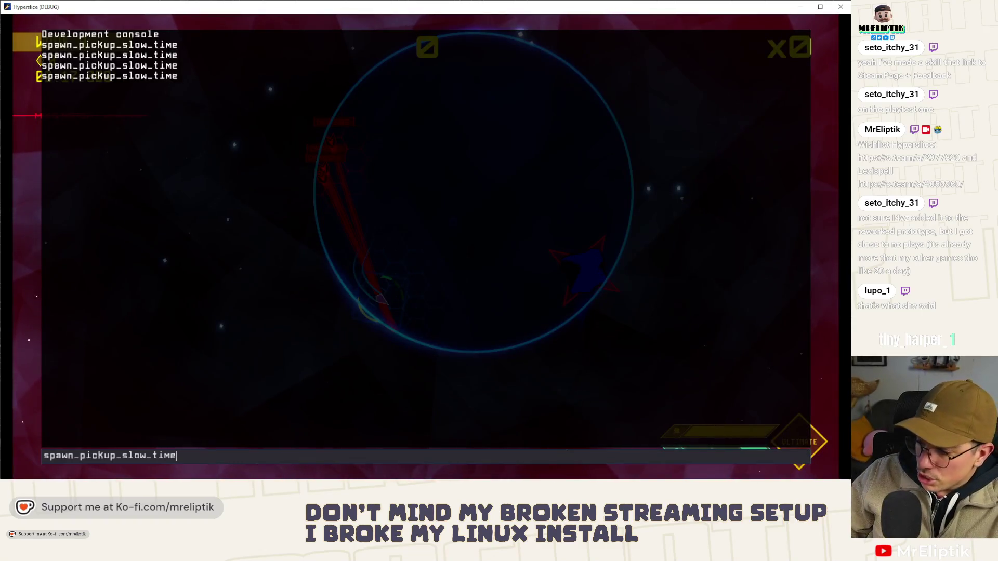
pyautogui.press('Up')
pyautogui.press('Return')
pyautogui.press('Up')
pyautogui.press('Up')
pyautogui.press('Return')
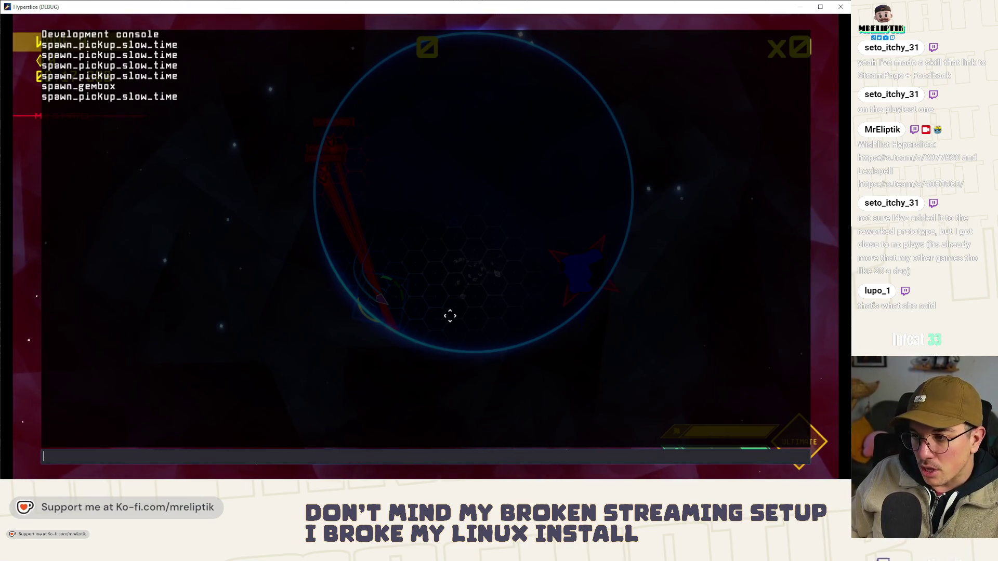
pyautogui.press('Escape')
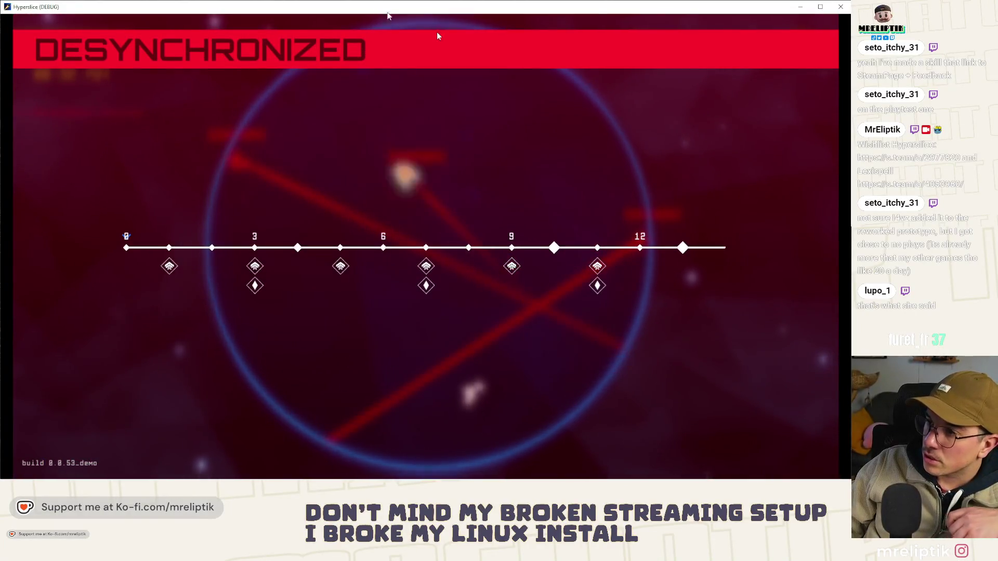
pyautogui.press('F8')
pyautogui.click(326, 216)
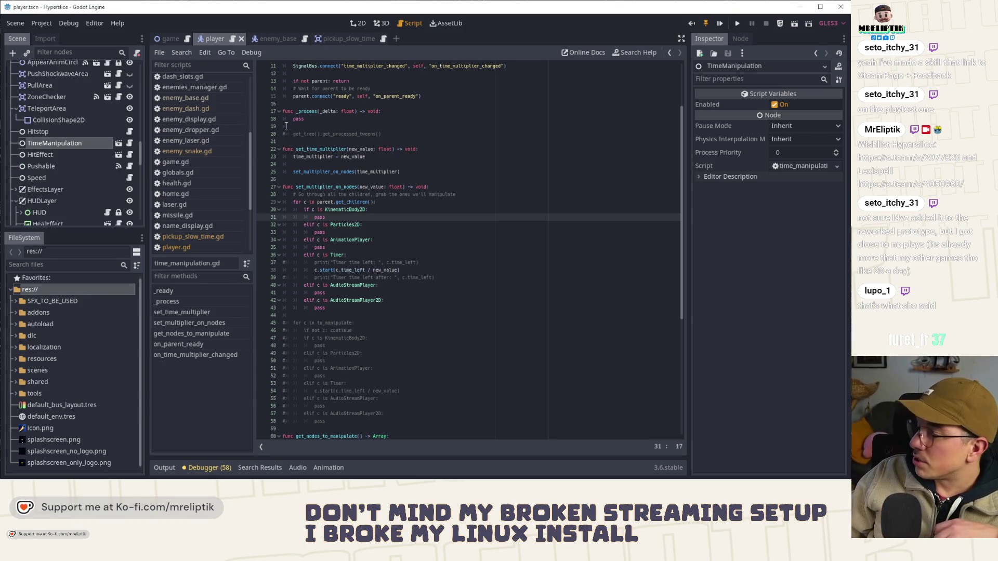
# Step: Relaunch the game with F5, stop it, and open player.gd from the script list
pyautogui.scroll(10, 73, 130)
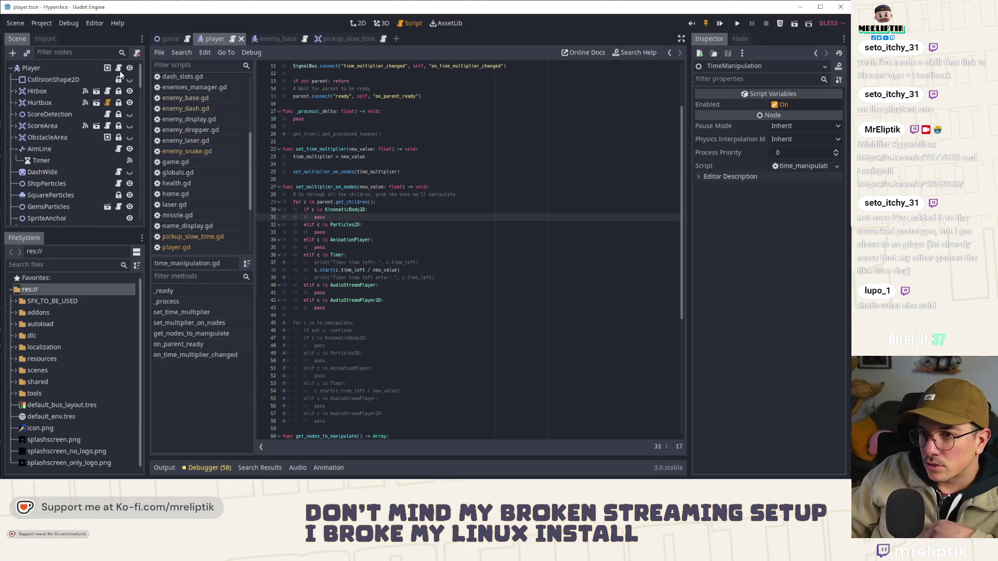
pyautogui.scroll(-10, 56, 183)
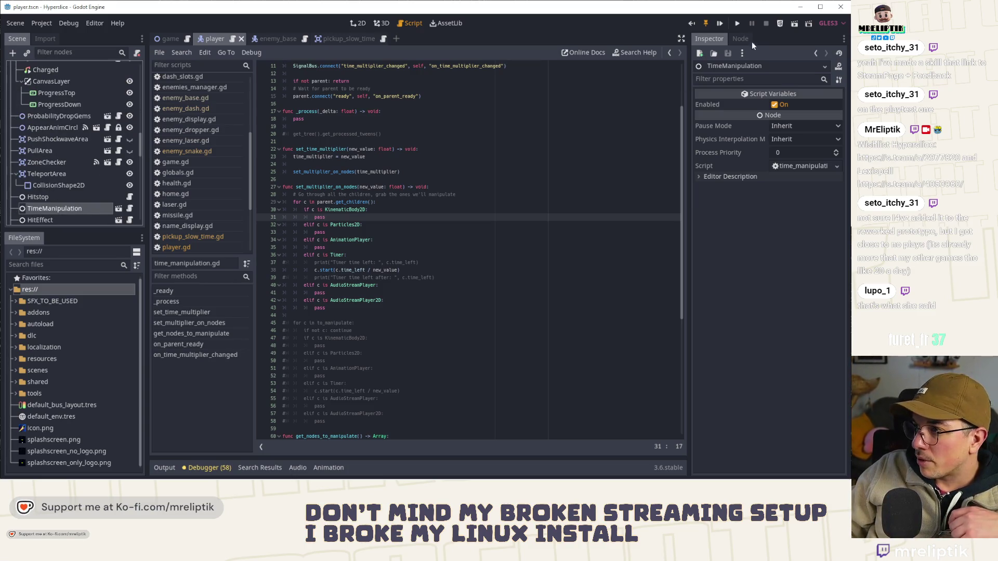
pyautogui.press('F5')
pyautogui.click(733, 39)
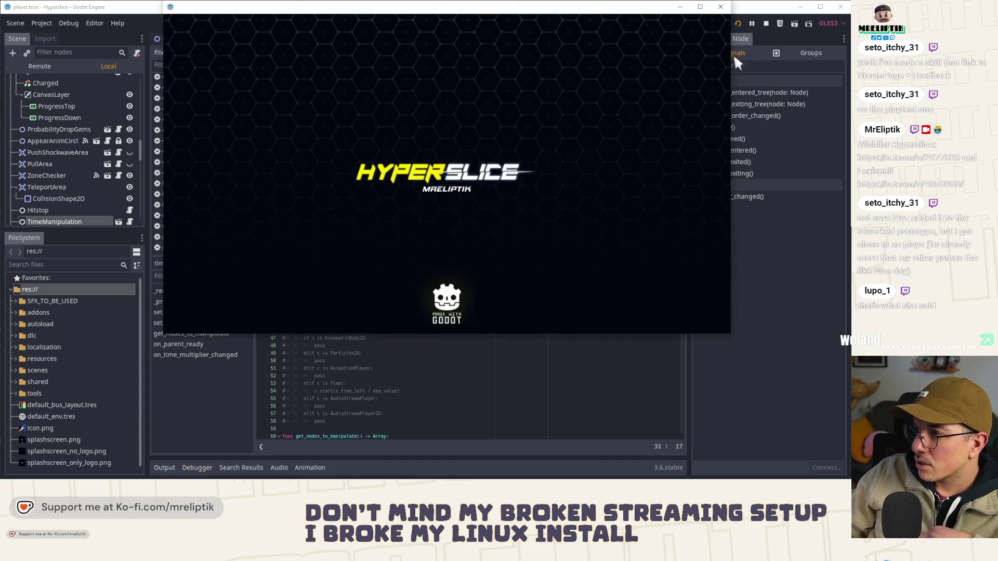
pyautogui.click(766, 26)
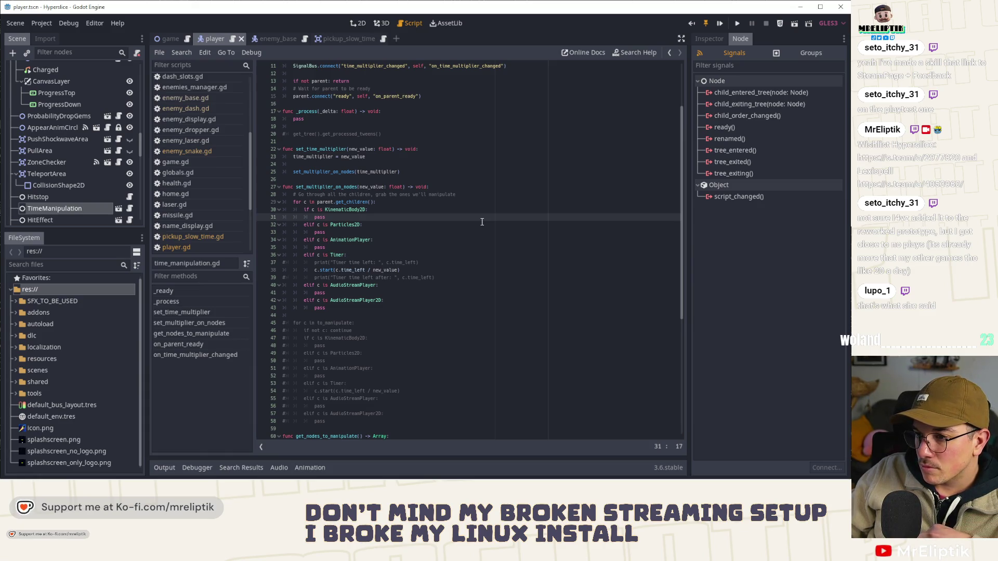
pyautogui.scroll(10, 115, 117)
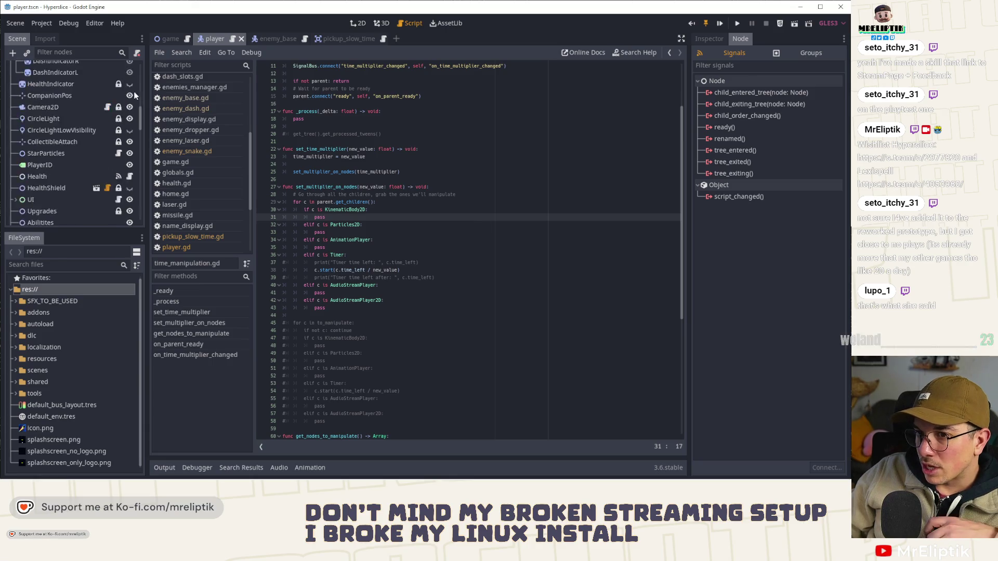
pyautogui.click(176, 248)
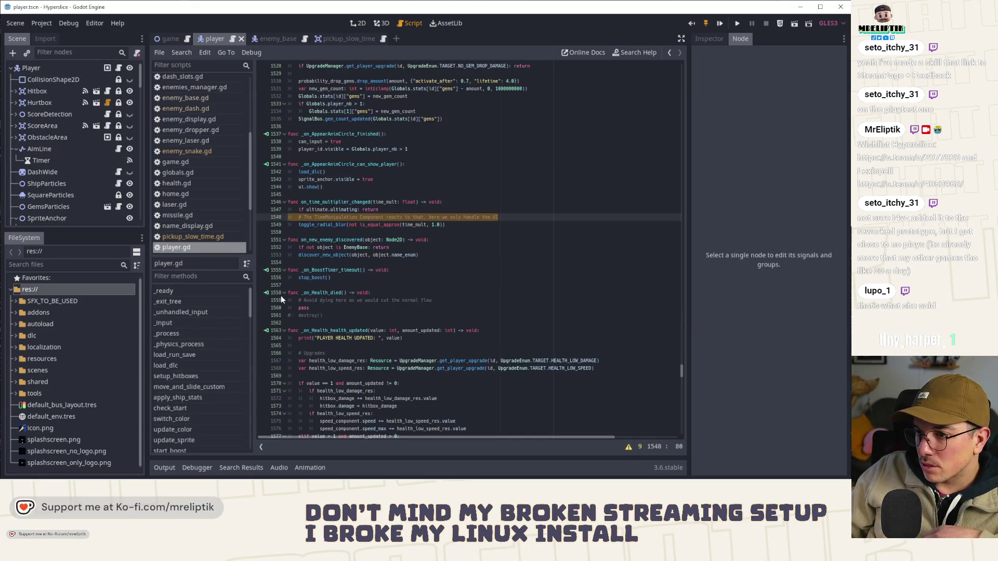
# Step: Go to player.gd's _physics_process and select the time_manipulation reference on line 378
pyautogui.click(177, 345)
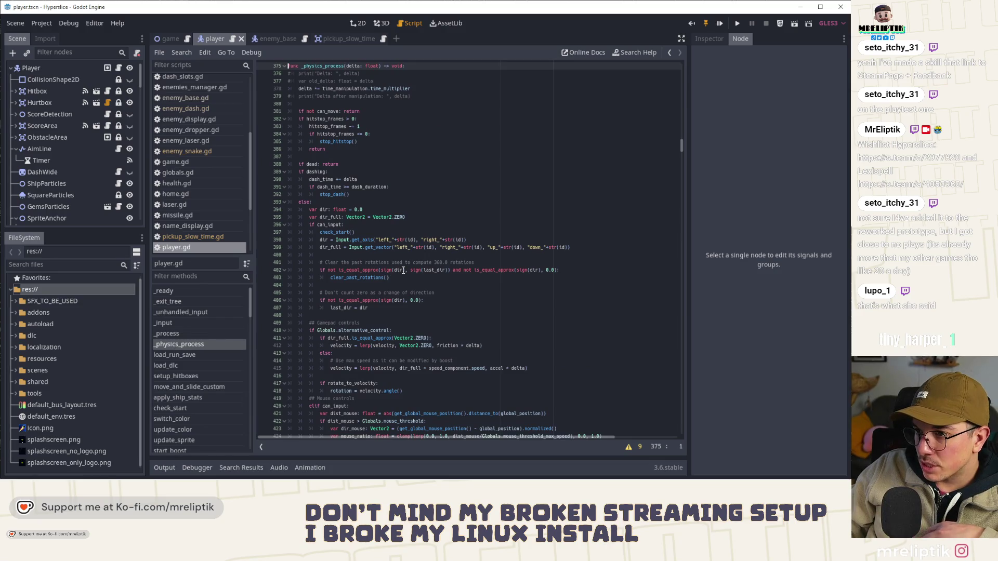
pyautogui.doubleClick(345, 89)
pyautogui.scroll(3, 387, 149)
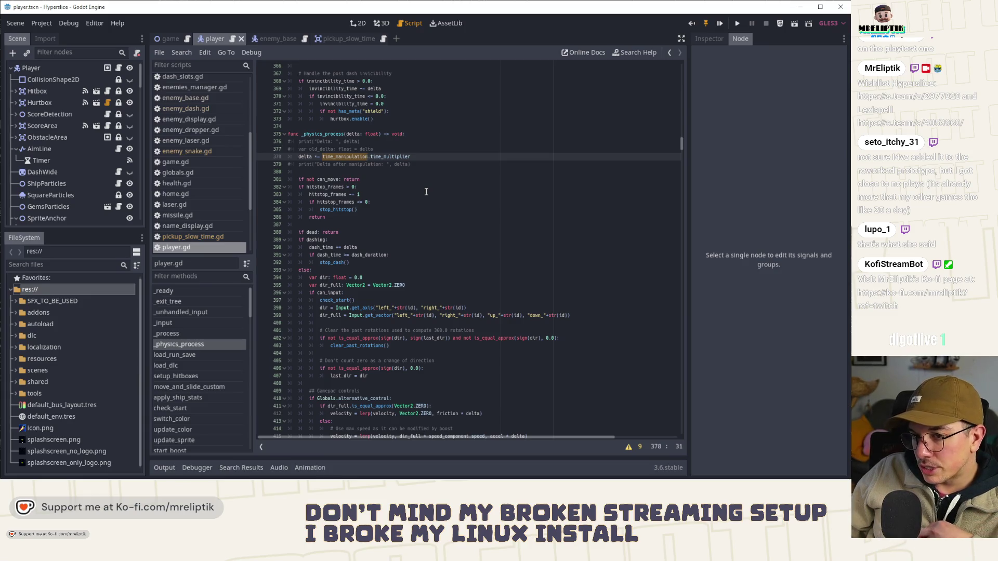
pyautogui.scroll(-5, 39, 156)
pyautogui.scroll(-5, 39, 158)
# Step: Expand and collapse the UI and HealthViewport nodes in the scene tree, then check the system tray
pyautogui.click(16, 161)
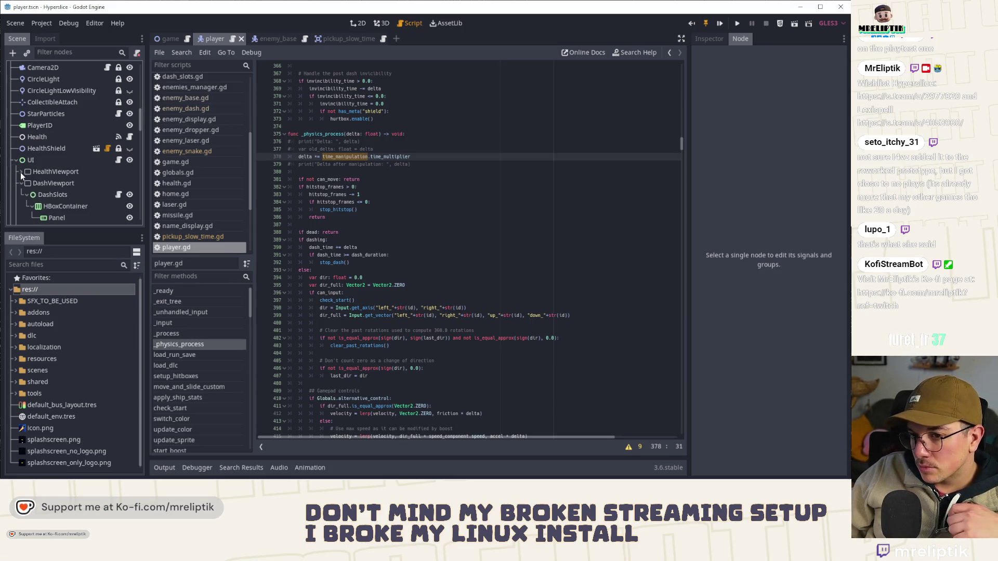
pyautogui.click(21, 172)
pyautogui.click(16, 160)
pyautogui.scroll(-10, 95, 177)
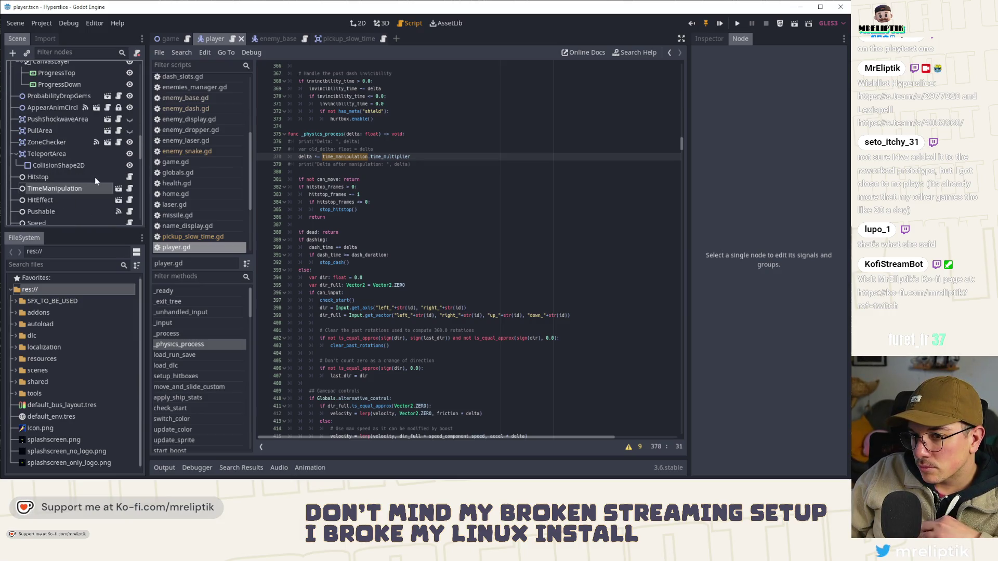
pyautogui.scroll(10, 58, 174)
pyautogui.scroll(10, 58, 174)
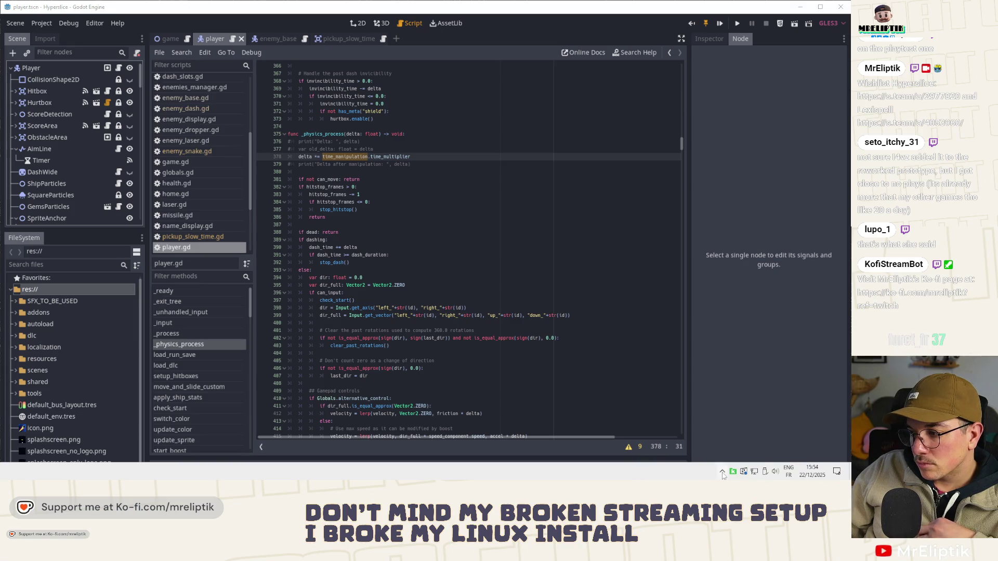
pyautogui.click(722, 472)
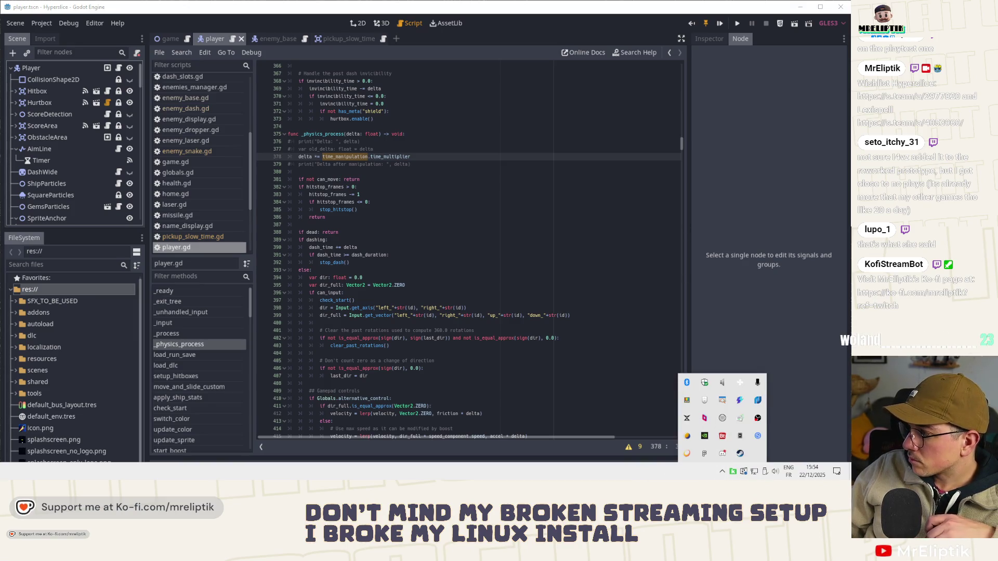
pyautogui.press('Escape')
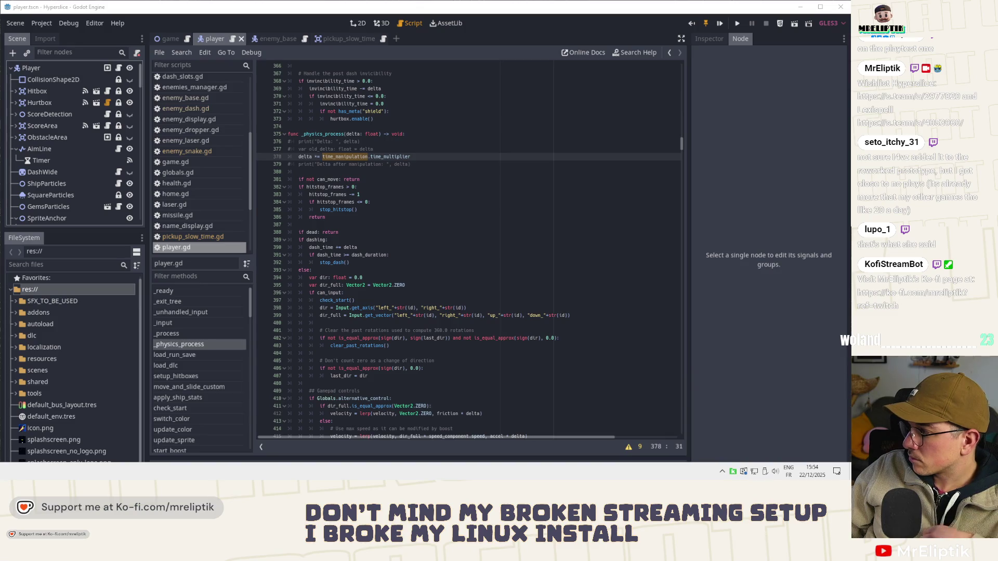
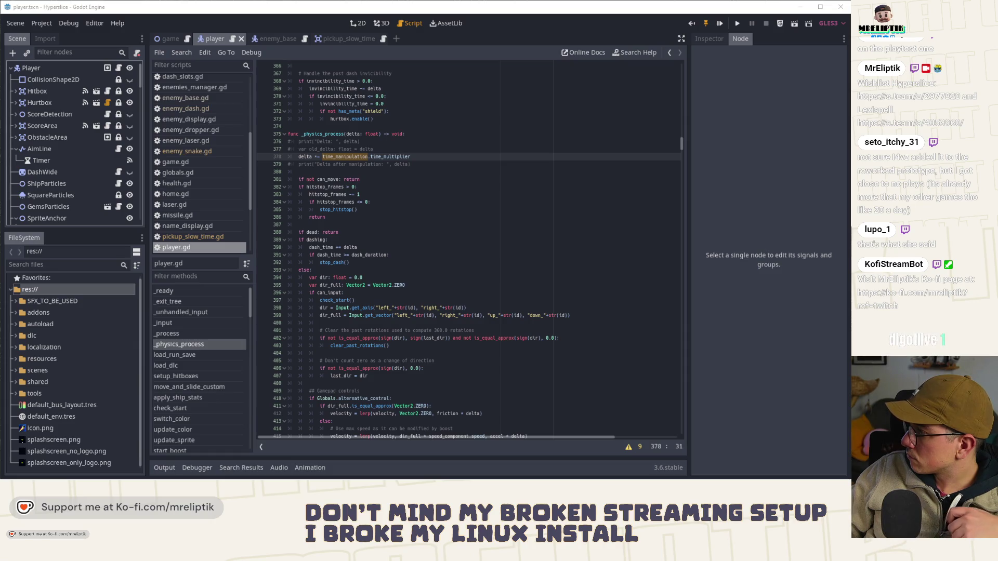
# Step: Review player.gd's hitstop block, delta scaling line and dash_time countdown
pyautogui.click(431, 221)
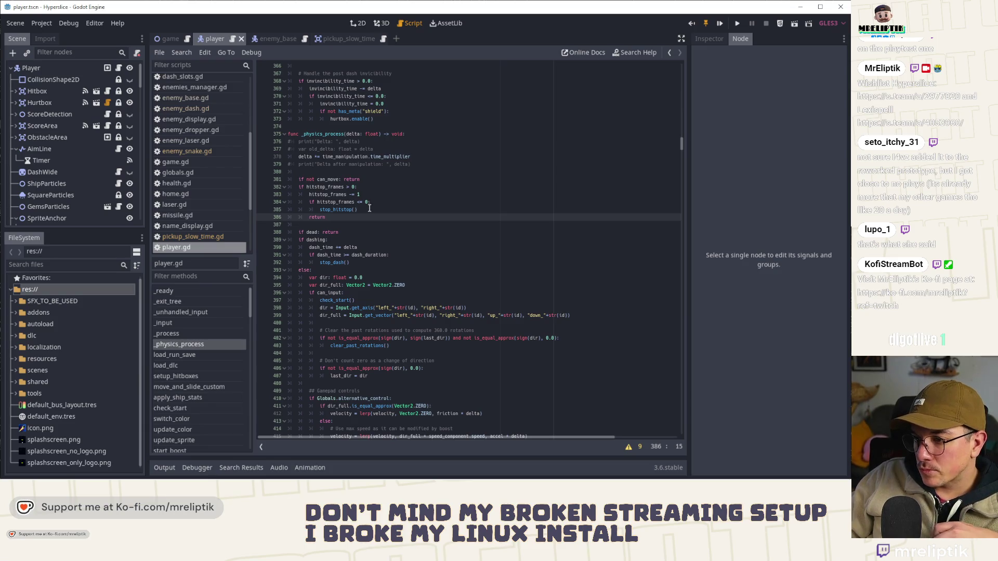
pyautogui.scroll(-4, 427, 253)
pyautogui.scroll(-2, 427, 253)
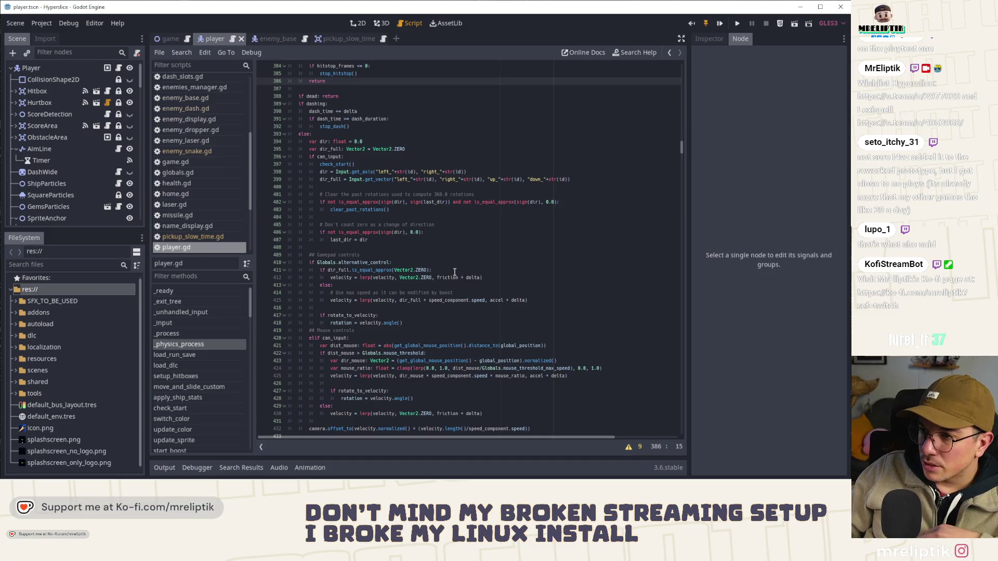
pyautogui.scroll(-3, 454, 271)
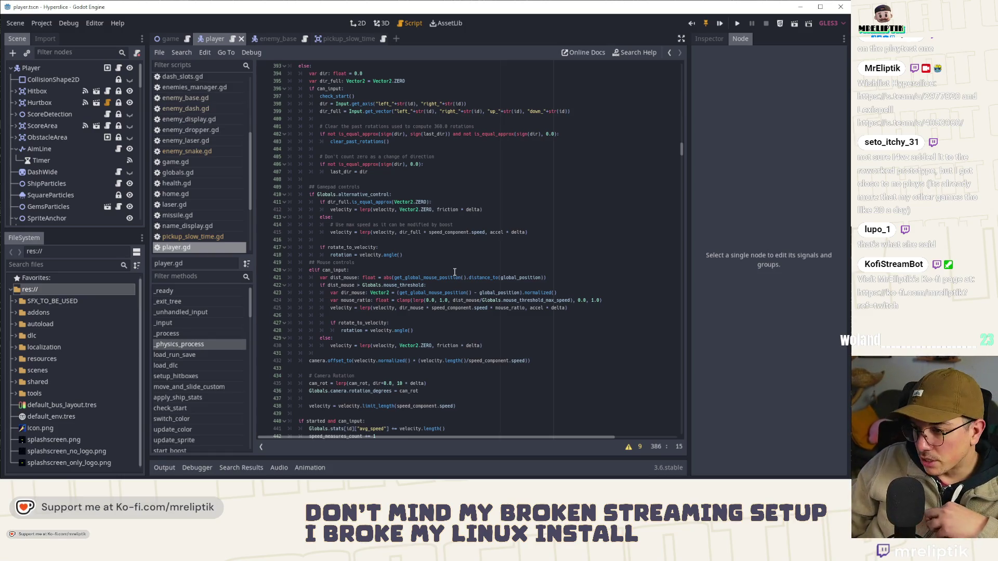
pyautogui.moveTo(94, 477)
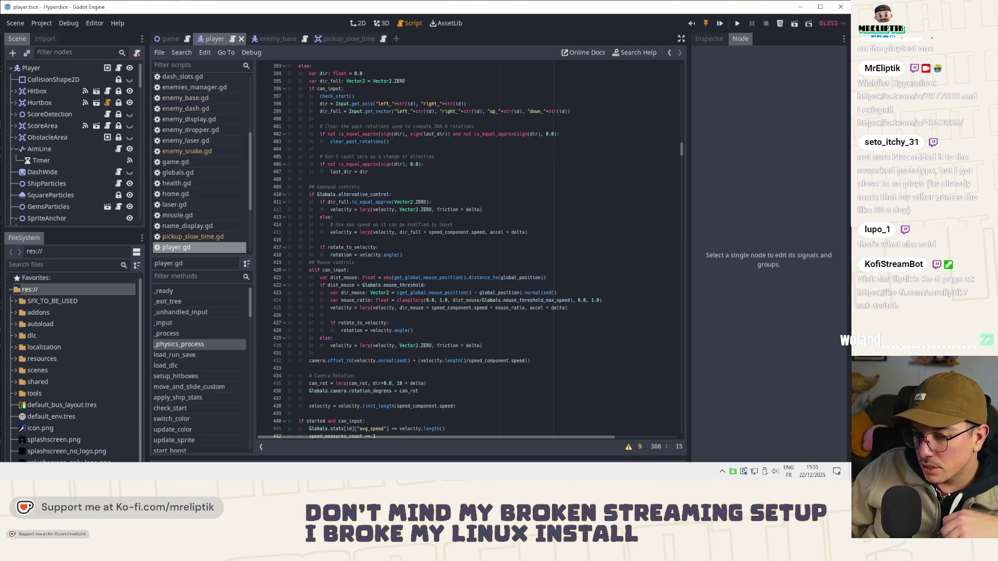
pyautogui.scroll(7, 464, 268)
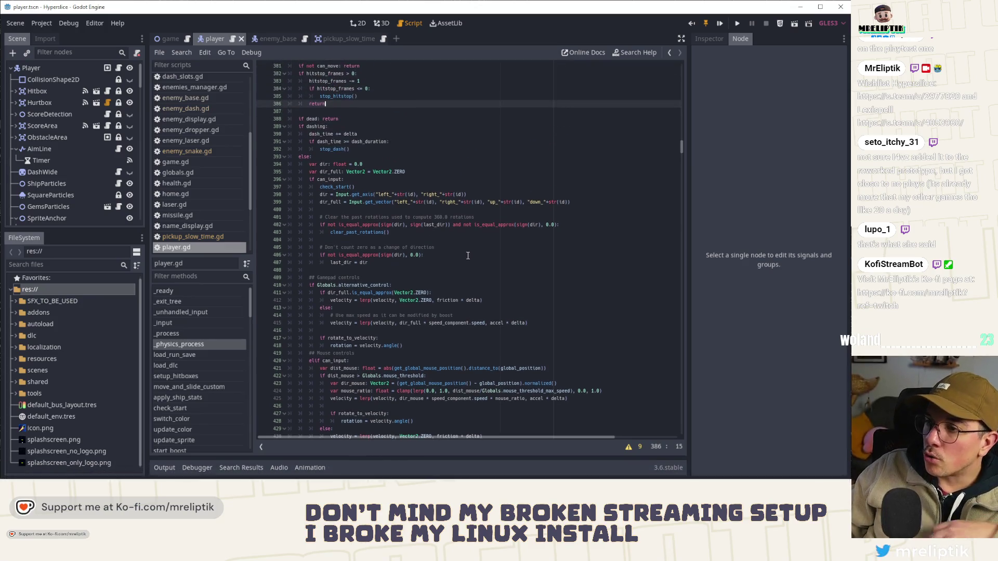
pyautogui.scroll(3, 464, 268)
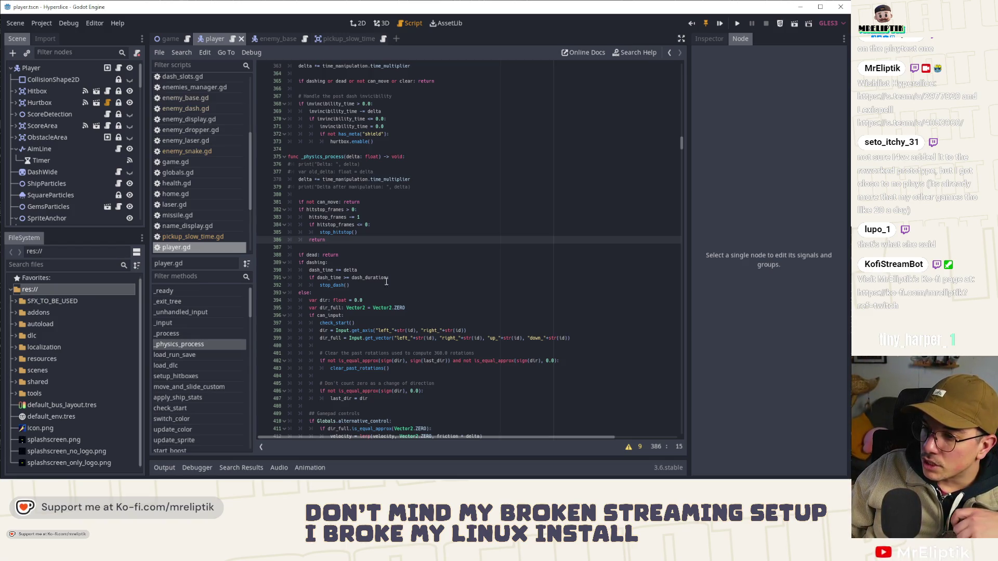
pyautogui.doubleClick(322, 270)
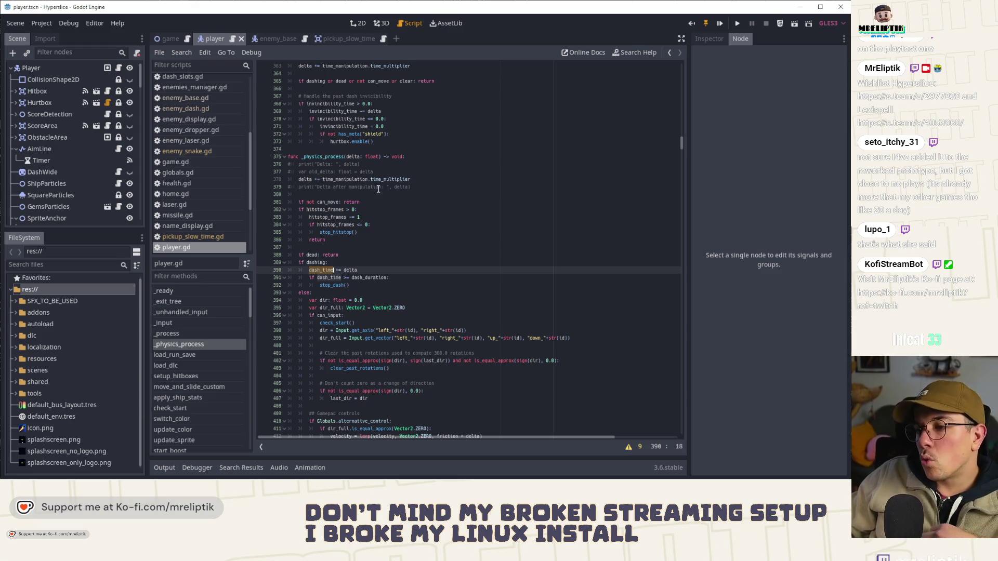
pyautogui.click(300, 180)
pyautogui.scroll(-10, 472, 211)
pyautogui.scroll(-9, 472, 210)
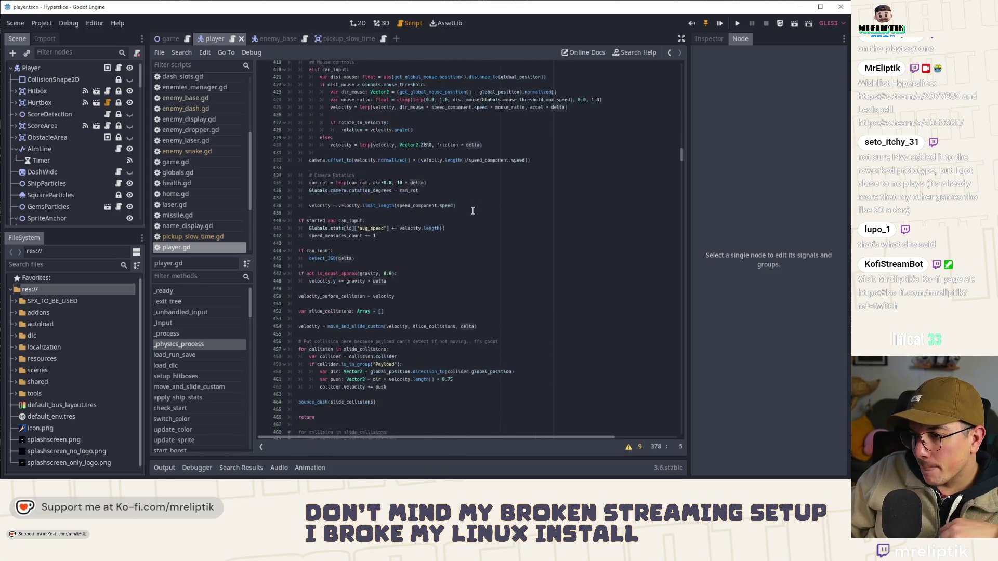
pyautogui.scroll(20, 477, 215)
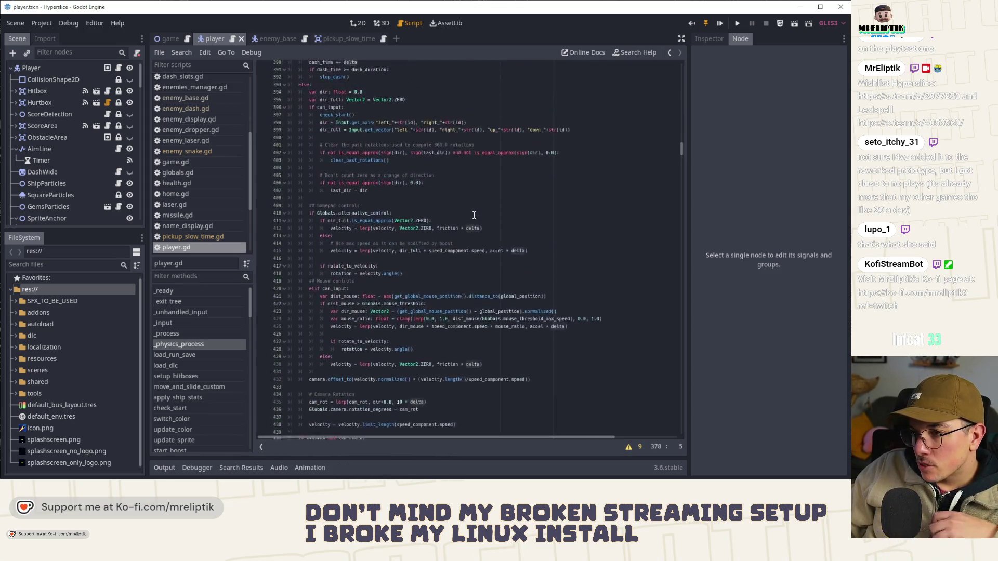
# Step: Add 'var delta_unscaled: float = delta' at the top of _process and save
pyautogui.click(321, 188)
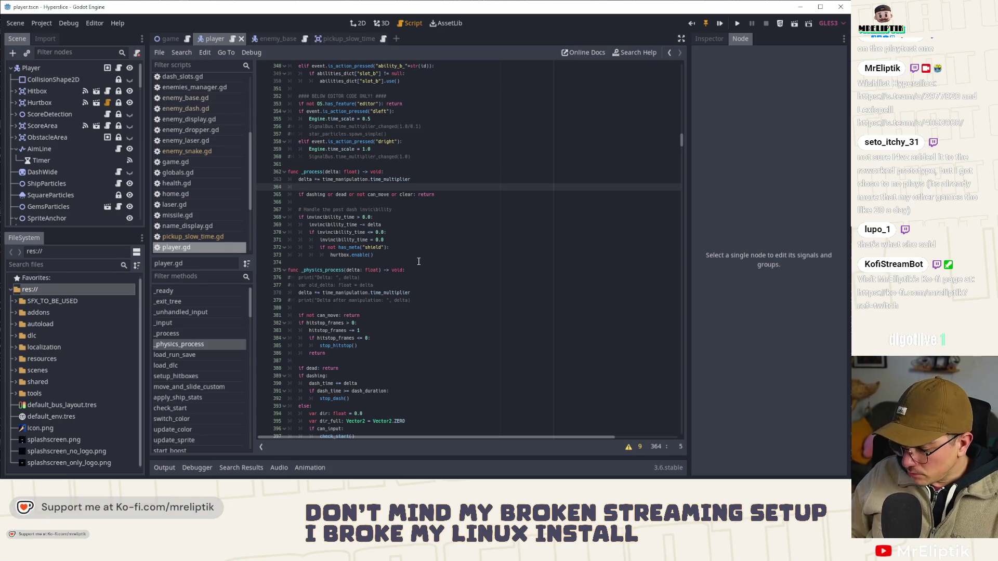
pyautogui.press('Return')
pyautogui.press('Return')
pyautogui.press('Up')
pyautogui.write('var')
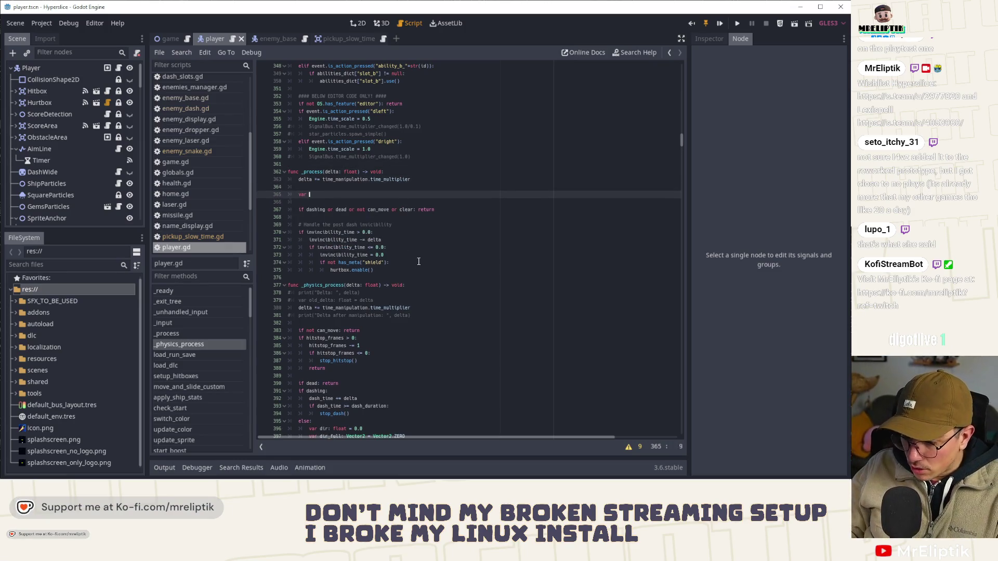
pyautogui.press('BackSpace')
pyautogui.press('BackSpace')
pyautogui.press('BackSpace')
pyautogui.write('delta')
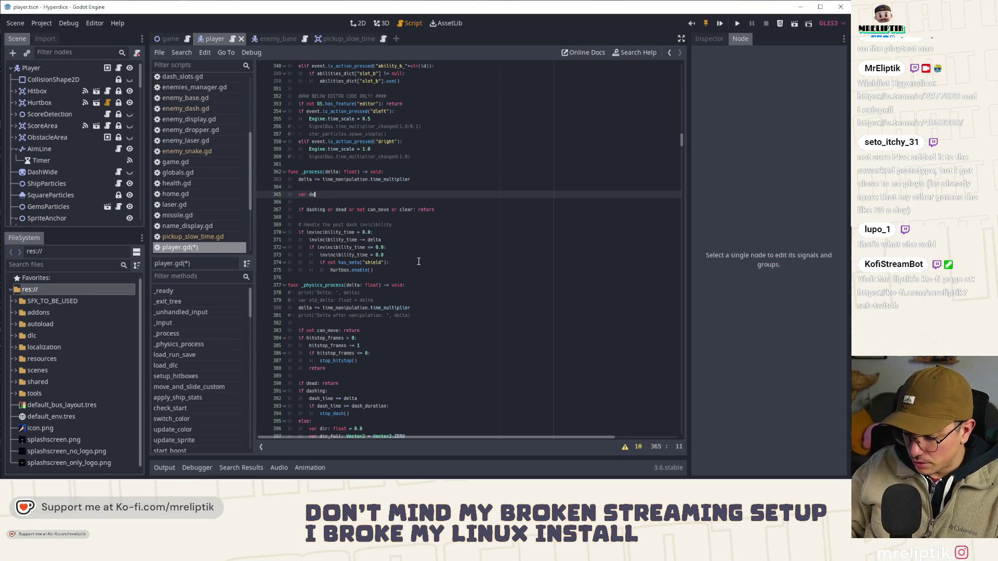
pyautogui.press('BackSpace')
pyautogui.write('_unscl')
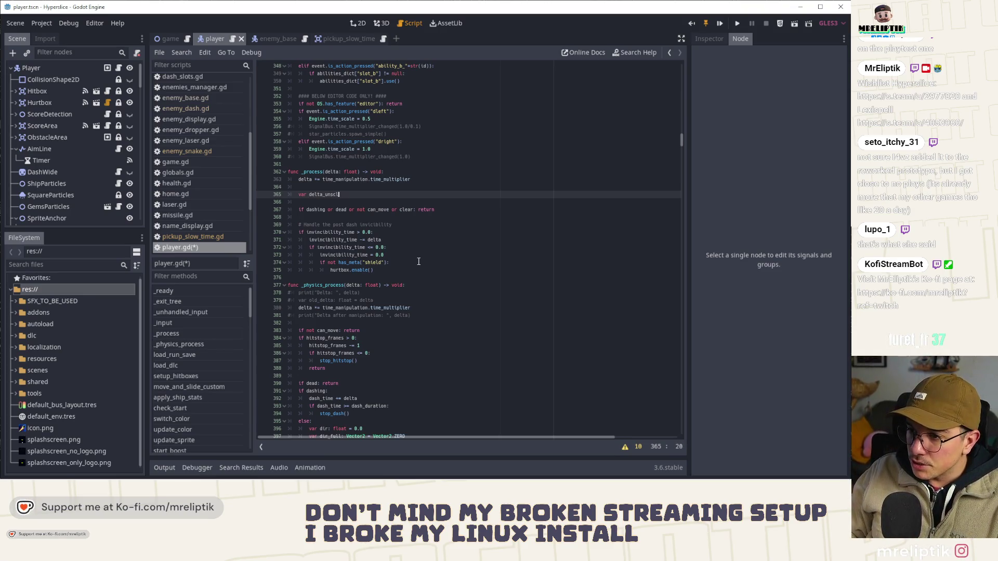
pyautogui.write('a float = delta')
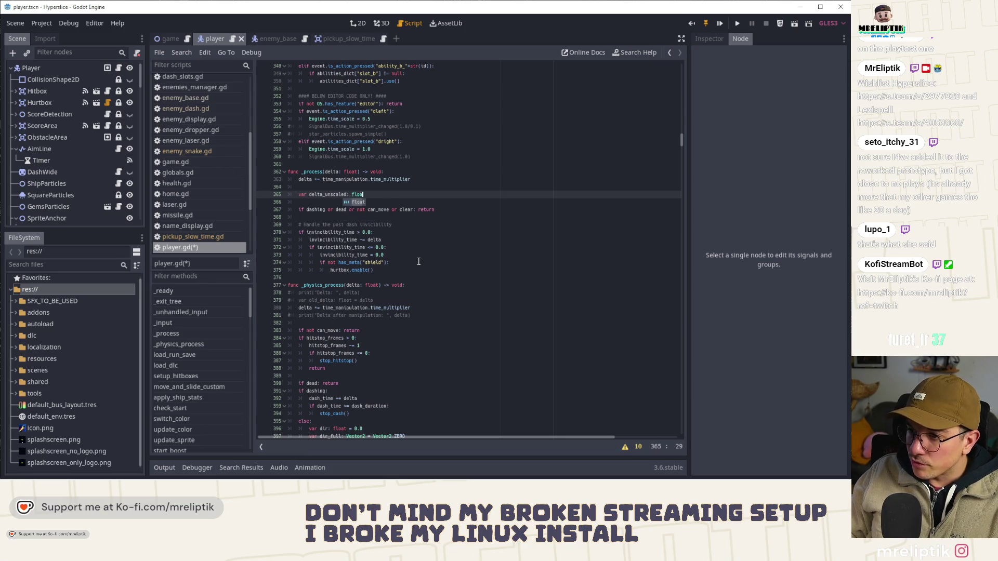
pyautogui.hotkey('alt', 'Up')
pyautogui.hotkey('alt', 'Up')
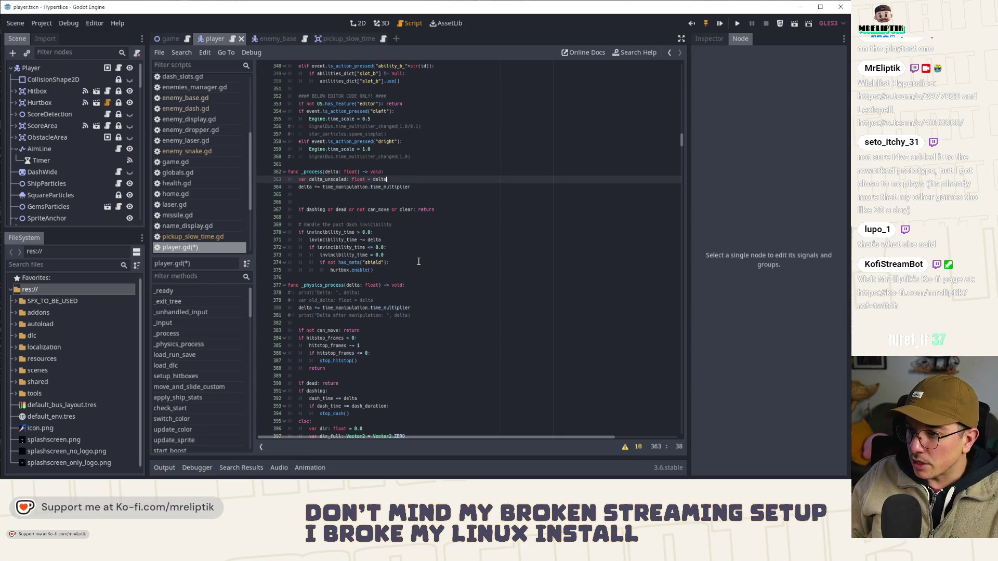
pyautogui.click(330, 198)
pyautogui.press('BackSpace')
pyautogui.hotkey('ctrl', 's')
# Step: Make the invincibility_time countdown use delta_unscaled instead of delta
pyautogui.click(376, 232)
pyautogui.press('End')
pyautogui.write('_unscaled')
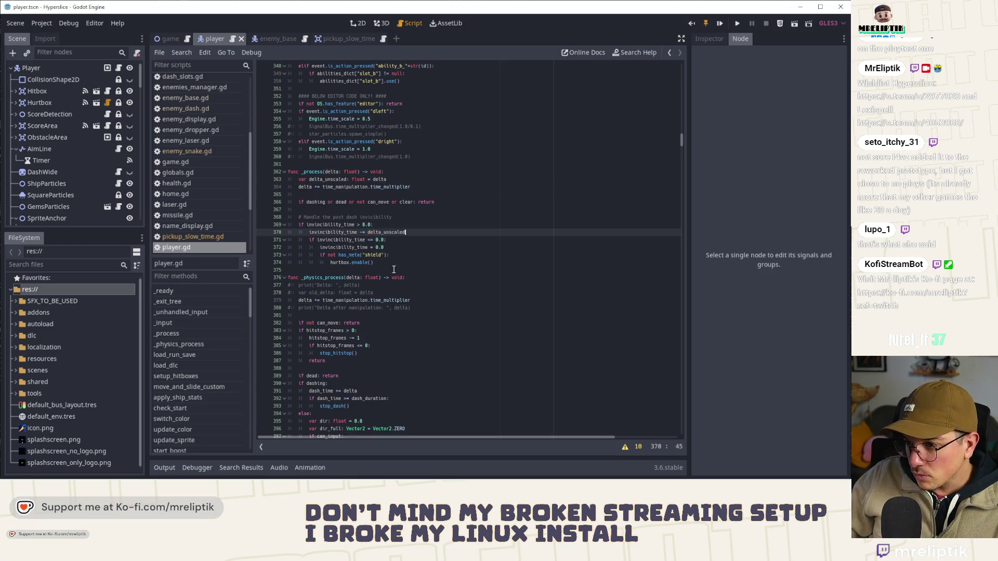
pyautogui.press('Return')
# Step: Copy the delta_unscaled declaration into the start of _physics_process and save
pyautogui.click(390, 180)
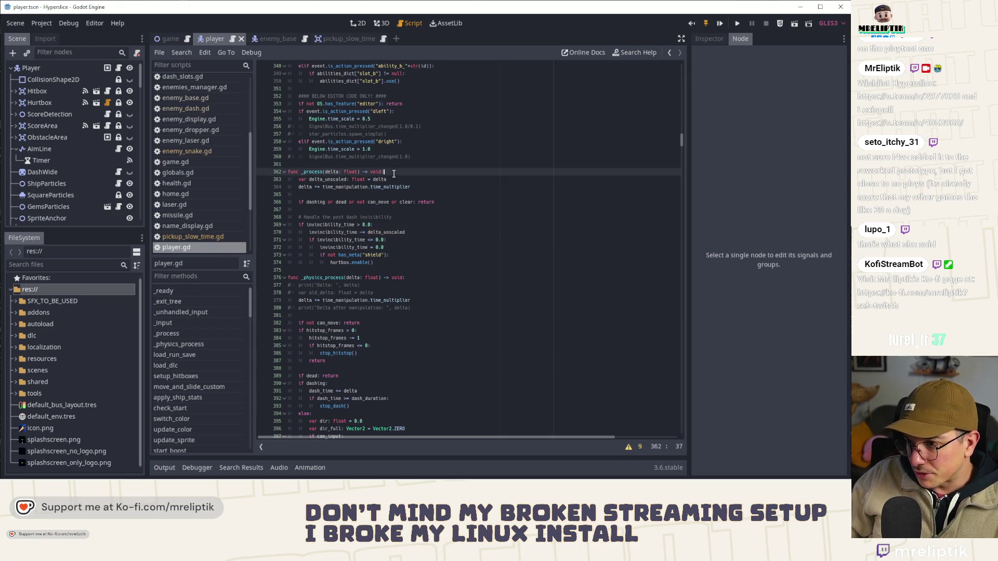
pyautogui.hotkey('shift', 'Home')
pyautogui.hotkey('ctrl', 'c')
pyautogui.click(419, 271)
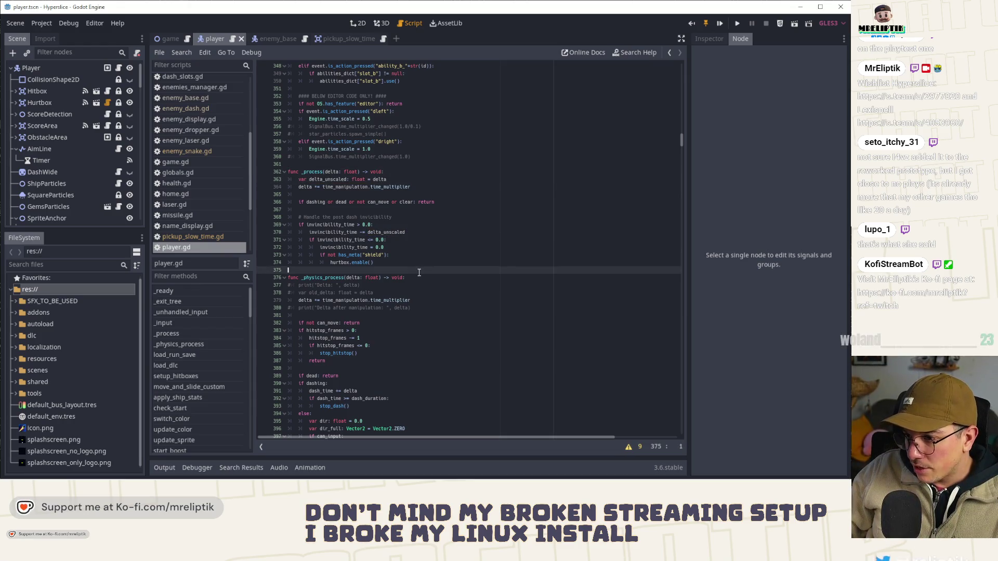
pyautogui.click(427, 278)
pyautogui.press('Return')
pyautogui.hotkey('ctrl', 'v')
pyautogui.hotkey('ctrl', 's')
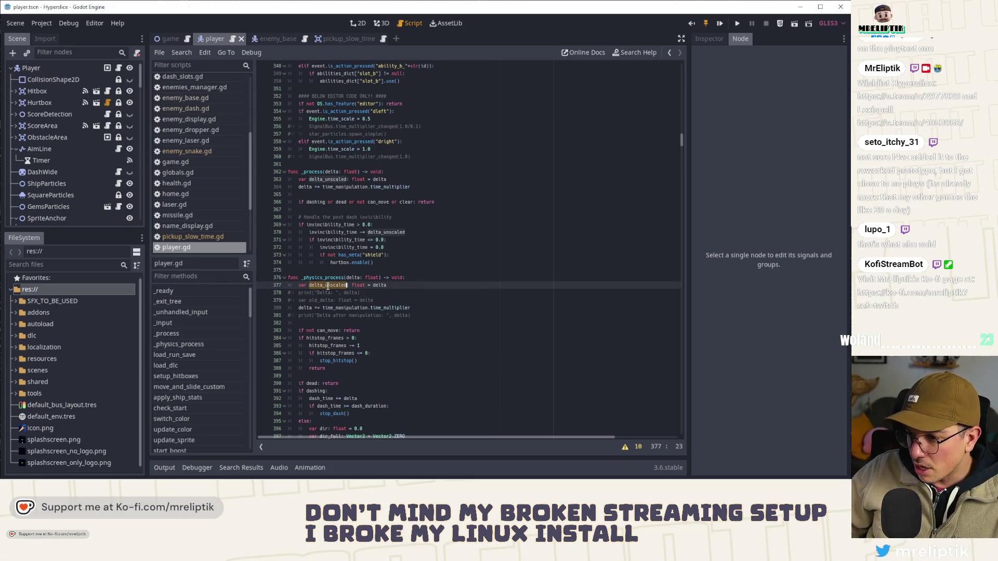
# Step: Make the dash_time timer use delta_unscaled, then search the script for 'time'
pyautogui.doubleClick(305, 308)
pyautogui.scroll(-3, 342, 326)
pyautogui.doubleClick(331, 218)
pyautogui.hotkey('ctrl', 'c')
pyautogui.scroll(-4, 354, 234)
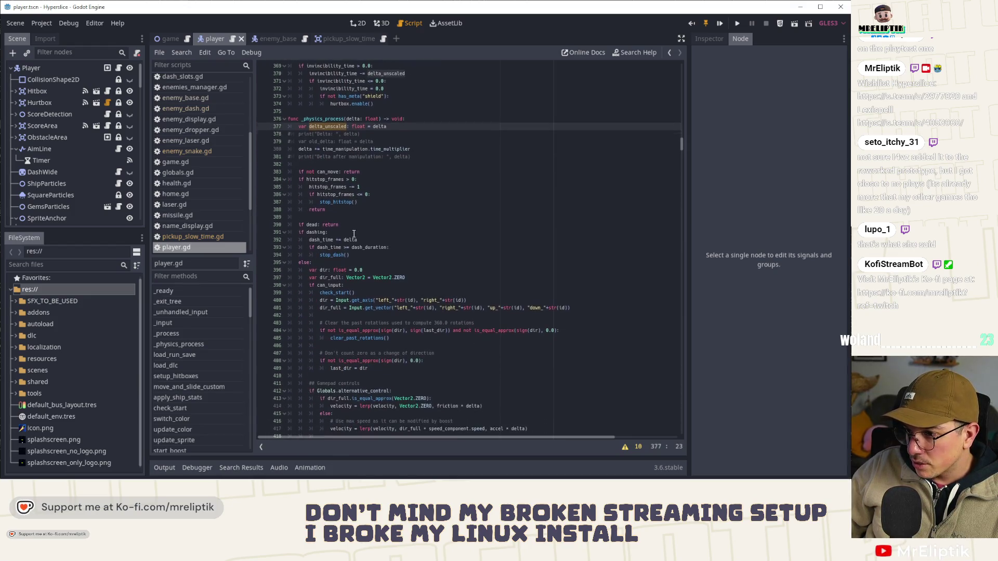
pyautogui.click(367, 249)
pyautogui.doubleClick(350, 239)
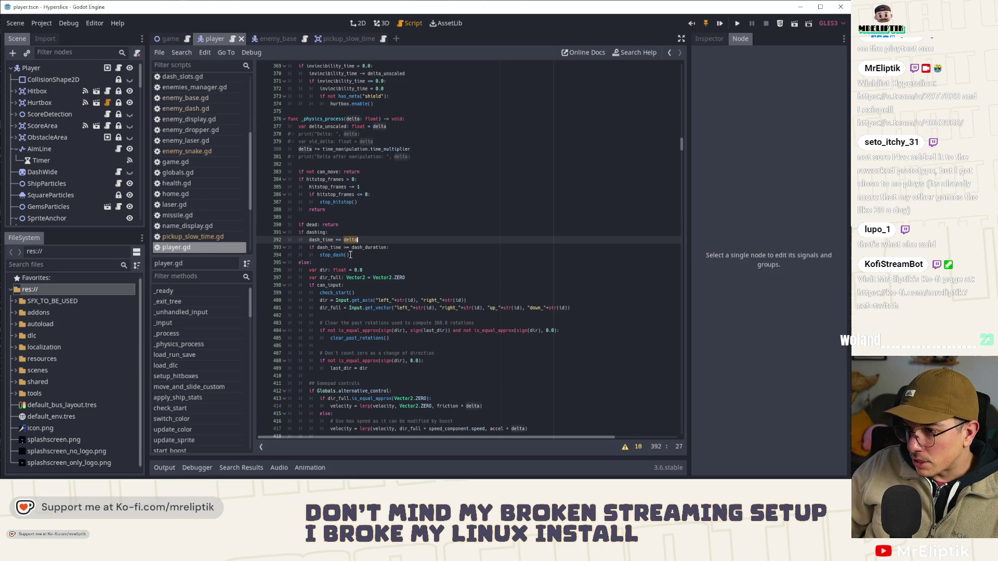
pyautogui.hotkey('ctrl', 'v')
pyautogui.doubleClick(314, 240)
pyautogui.hotkey('ctrl', 'f')
pyautogui.write('time')
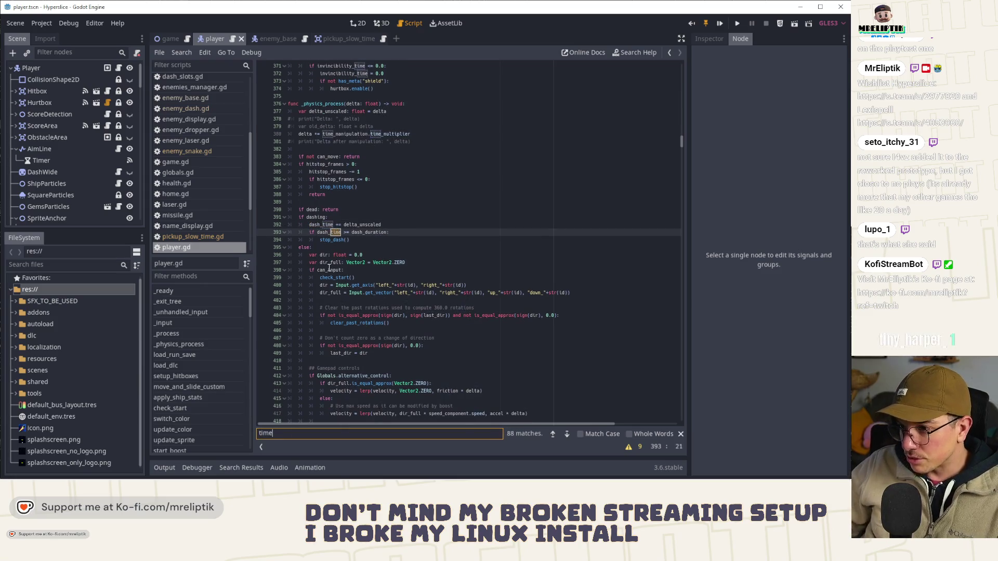
pyautogui.click(567, 433)
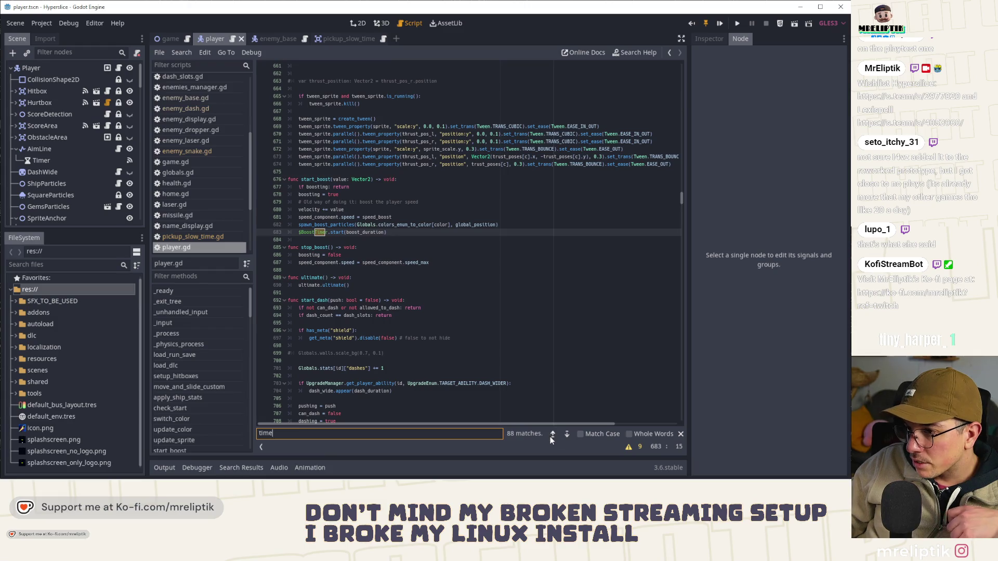
pyautogui.click(552, 435)
pyautogui.doubleClick(332, 240)
pyautogui.scroll(-2, 327, 228)
pyautogui.scroll(-5, 333, 230)
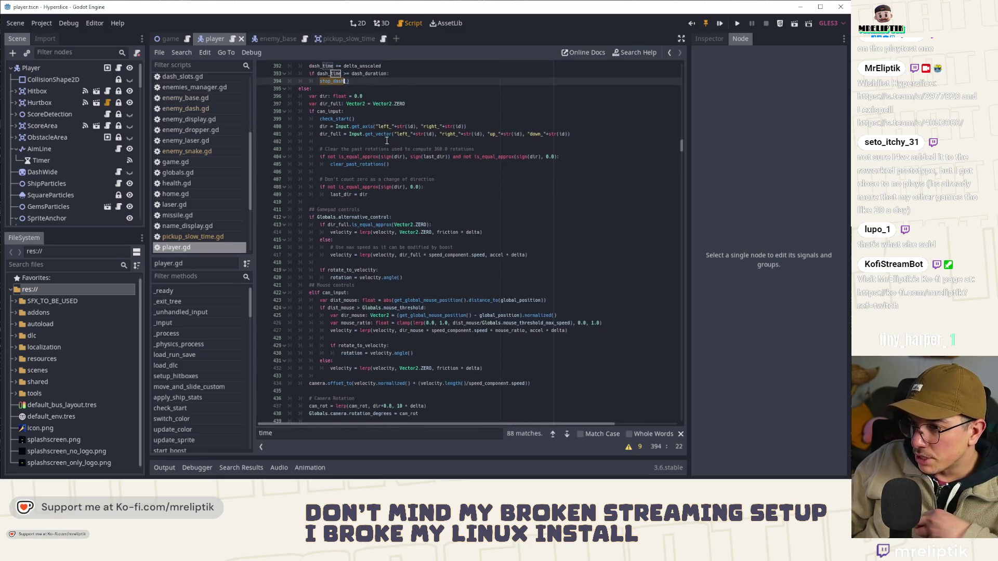
pyautogui.scroll(-3, 364, 213)
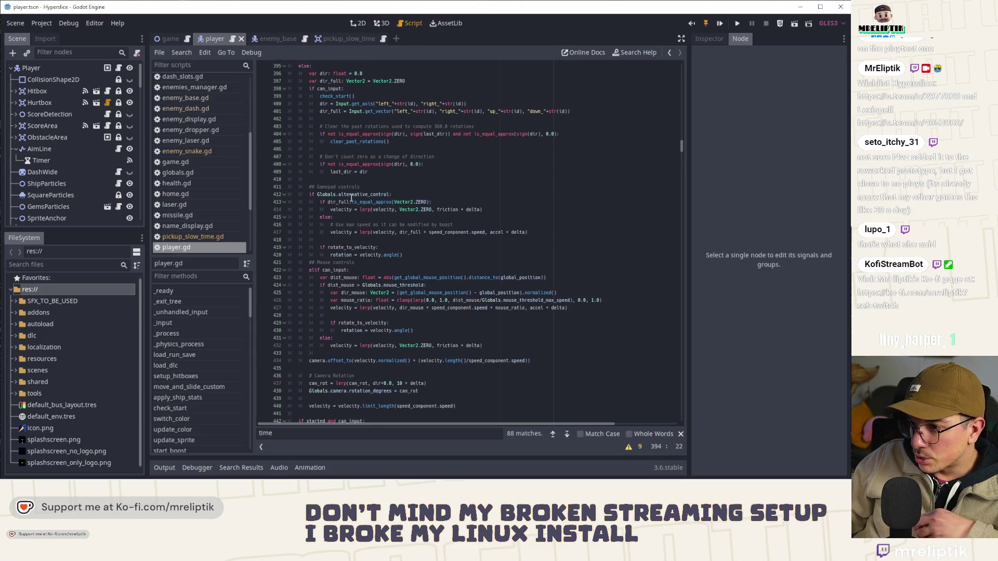
pyautogui.doubleClick(519, 188)
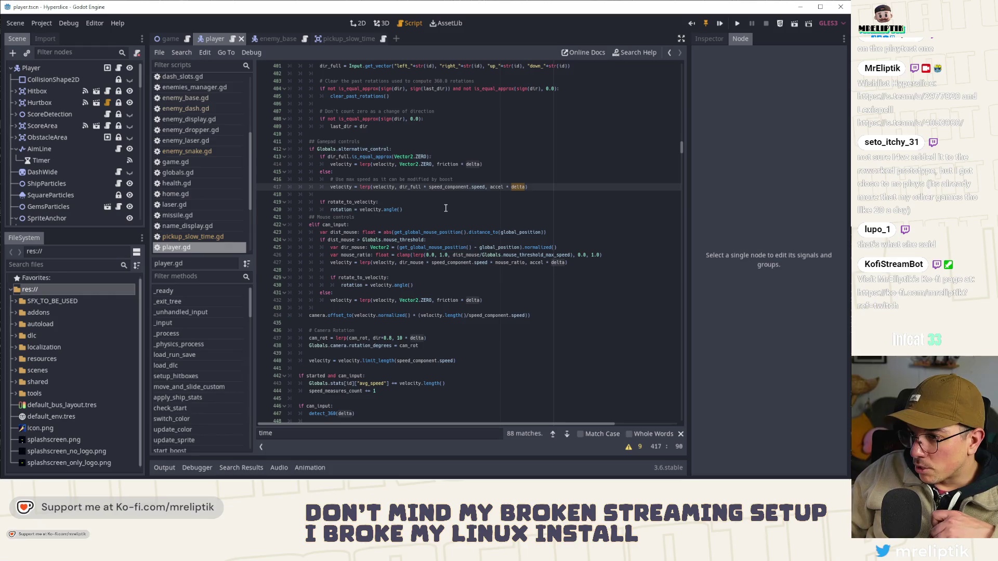
pyautogui.doubleClick(568, 255)
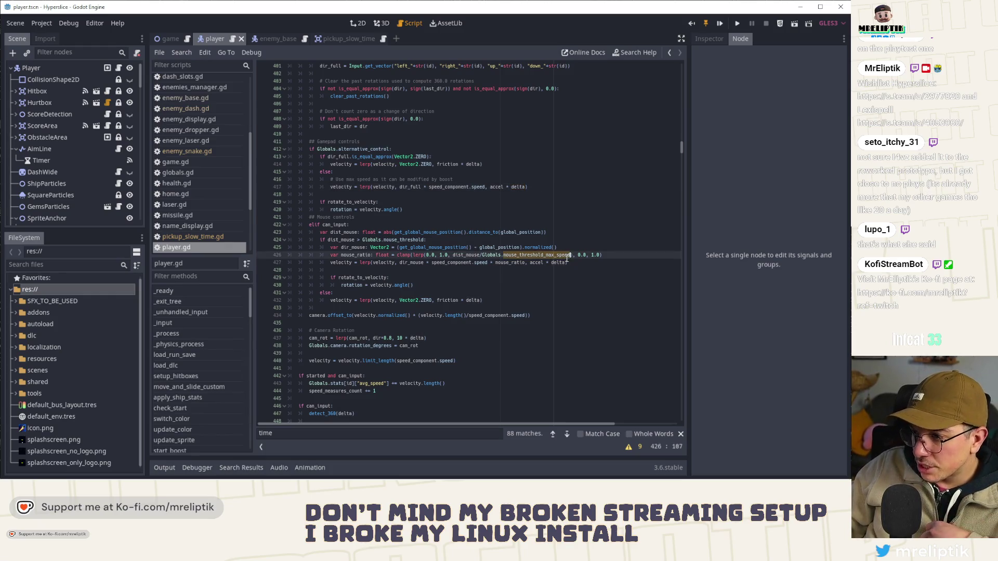
pyautogui.click(488, 301)
pyautogui.scroll(-1, 468, 302)
pyautogui.doubleClick(418, 316)
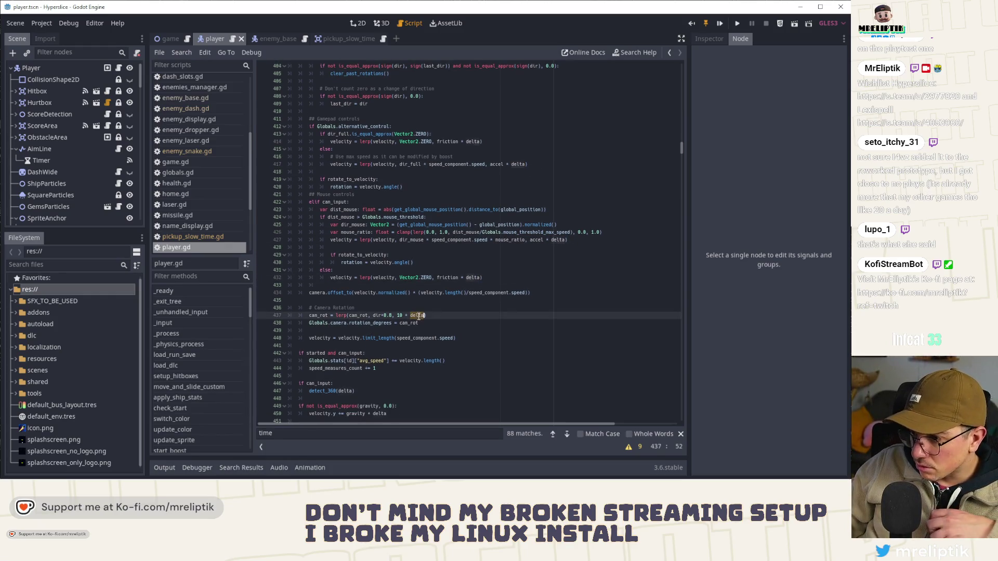
pyautogui.scroll(-3, 342, 332)
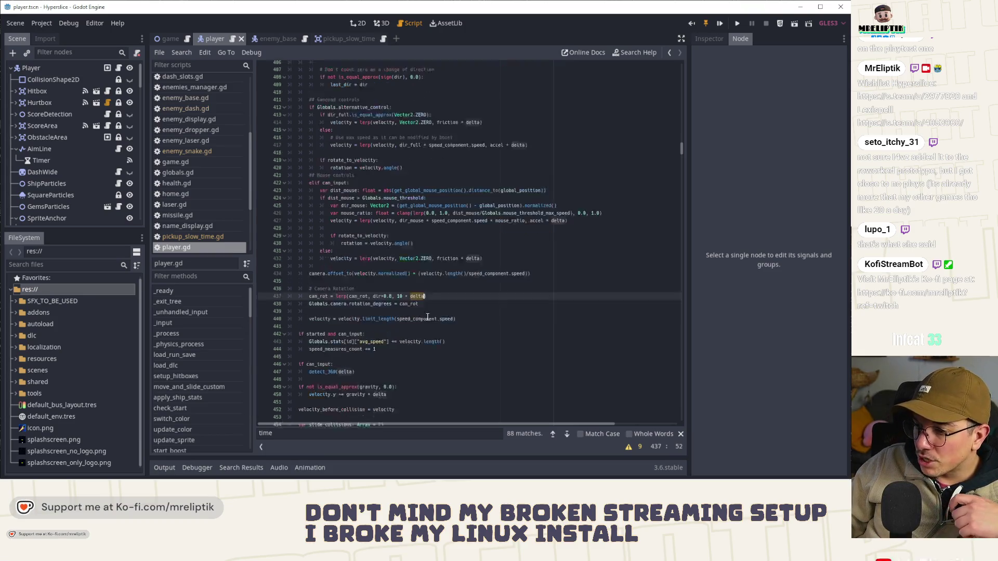
pyautogui.click(344, 323)
pyautogui.scroll(-2, 359, 332)
pyautogui.doubleClick(379, 300)
pyautogui.scroll(-2, 380, 302)
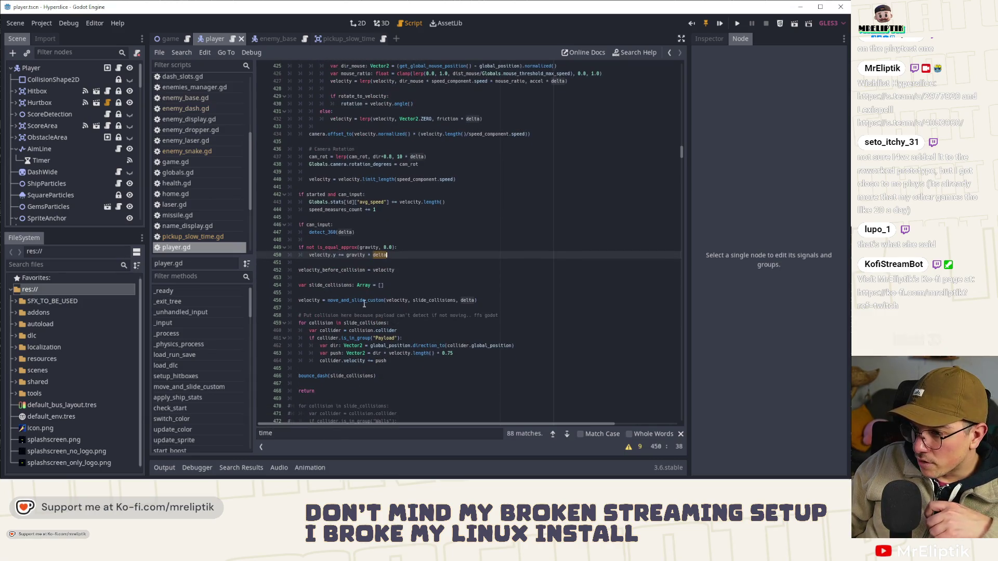
pyautogui.doubleClick(468, 301)
pyautogui.scroll(-7, 378, 299)
pyautogui.scroll(-5, 379, 294)
pyautogui.scroll(8, 381, 298)
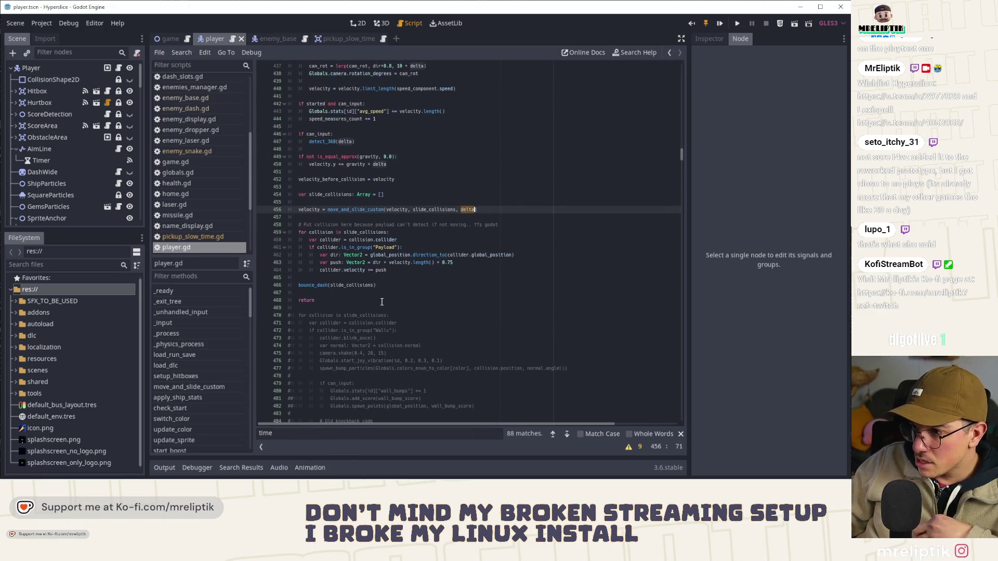
pyautogui.scroll(7, 387, 299)
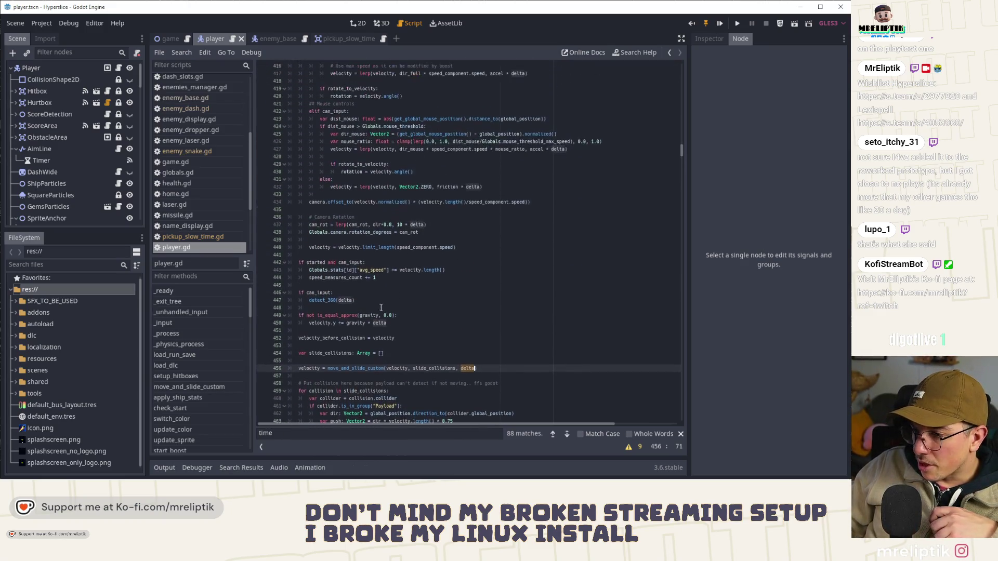
pyautogui.scroll(20, 392, 298)
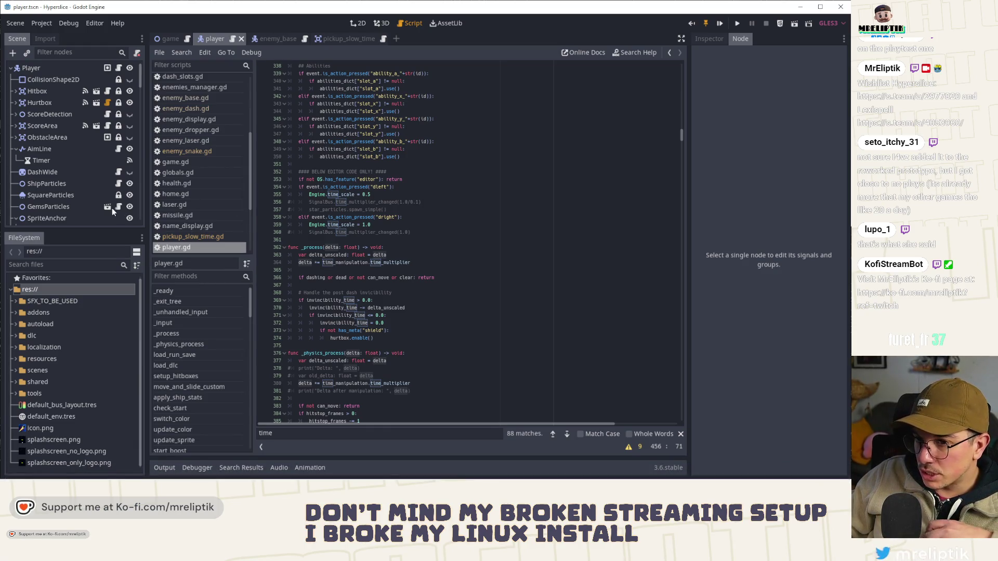
pyautogui.scroll(-10, 80, 152)
pyautogui.click(192, 237)
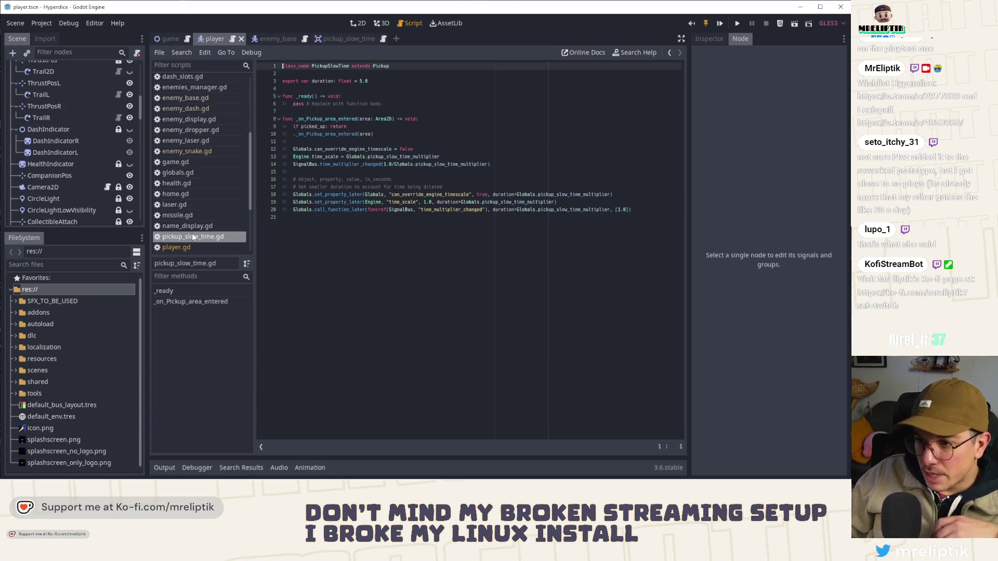
pyautogui.scroll(-5, 69, 186)
pyautogui.click(61, 189)
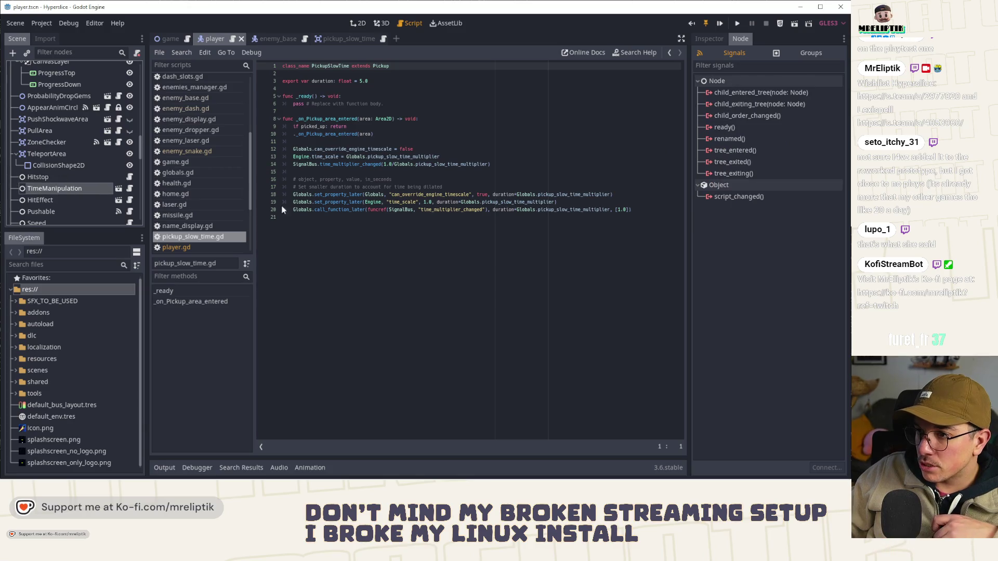
pyautogui.scroll(15, 115, 70)
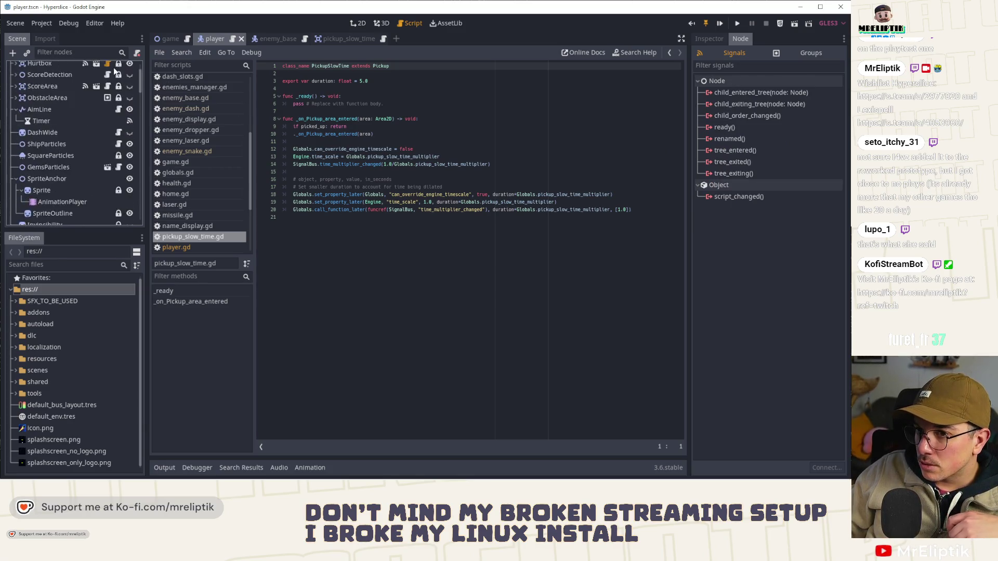
pyautogui.click(117, 69)
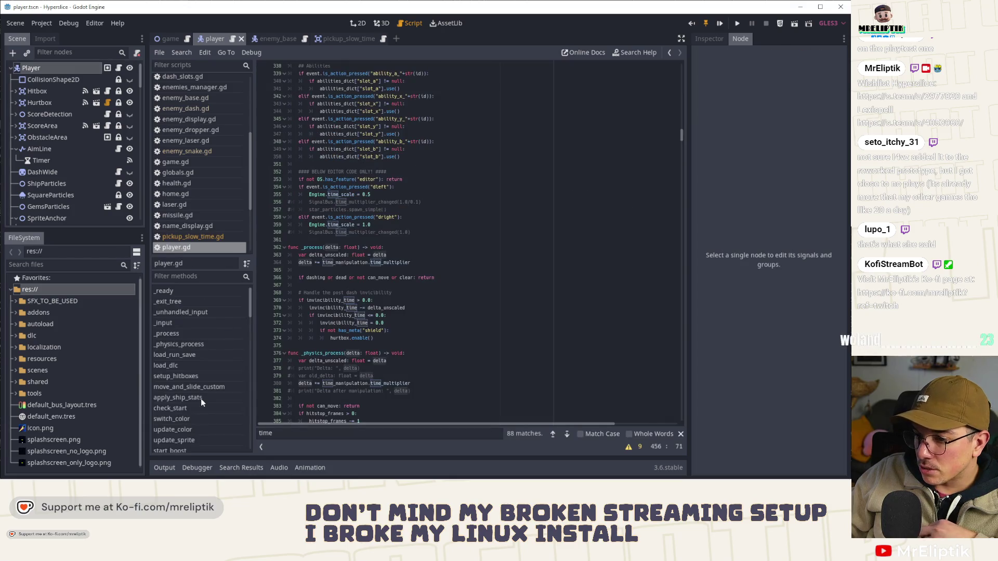
pyautogui.scroll(-10, 204, 386)
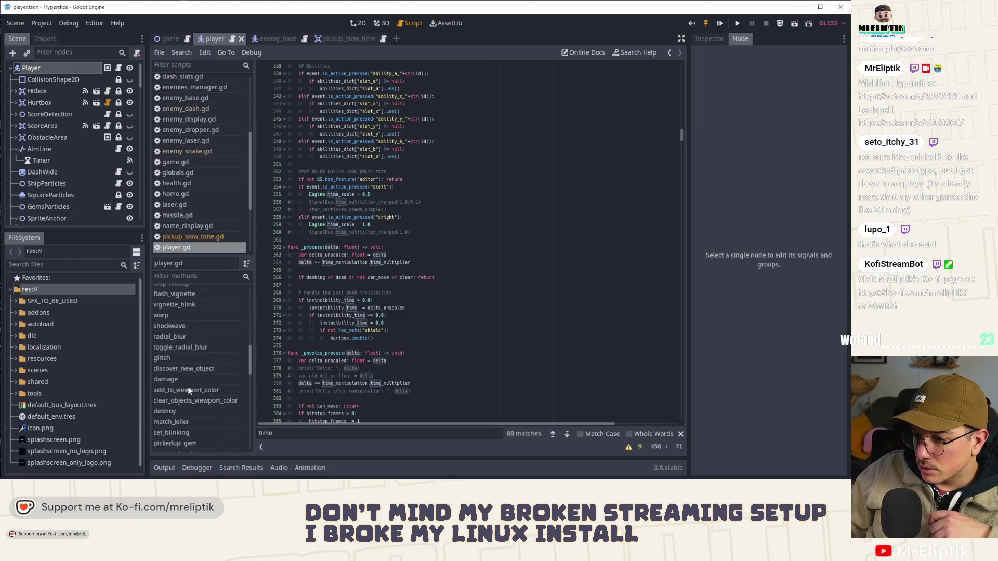
pyautogui.scroll(-5, 192, 390)
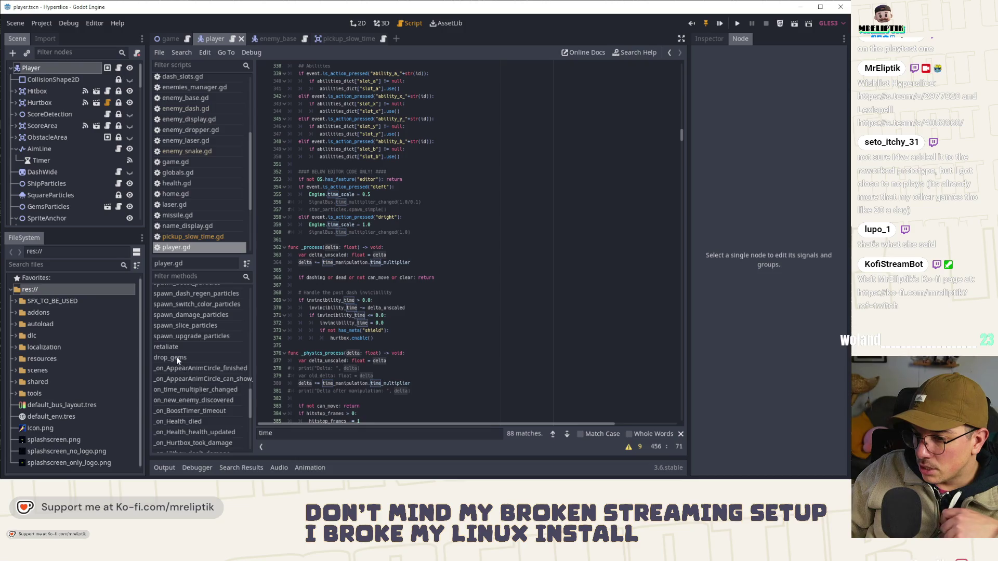
# Step: Comment out toggle_radial_blur in on_time_multiplier_changed with Ctrl+K and run the game
pyautogui.scroll(-3, 184, 365)
pyautogui.click(203, 309)
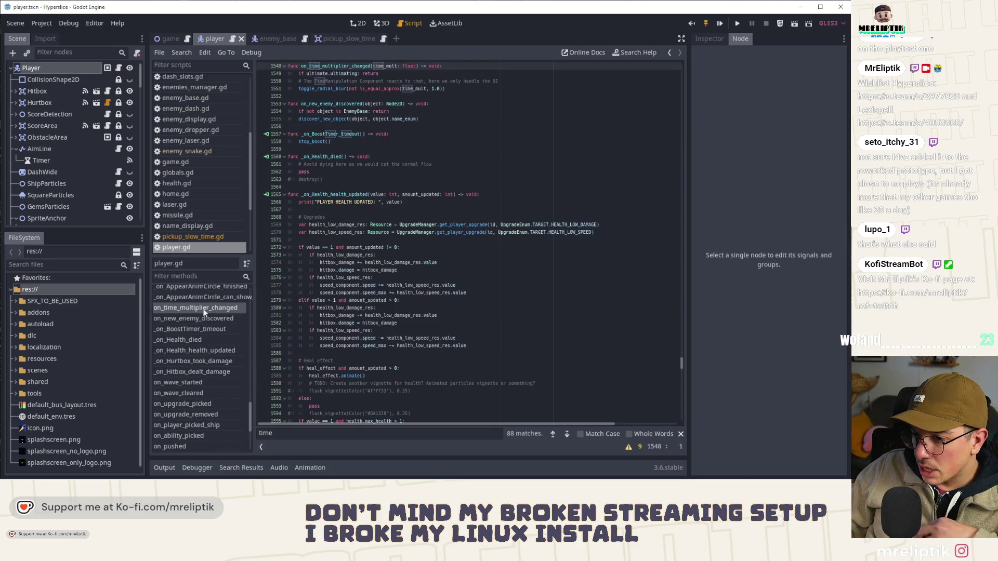
pyautogui.scroll(3, 367, 200)
pyautogui.doubleClick(321, 157)
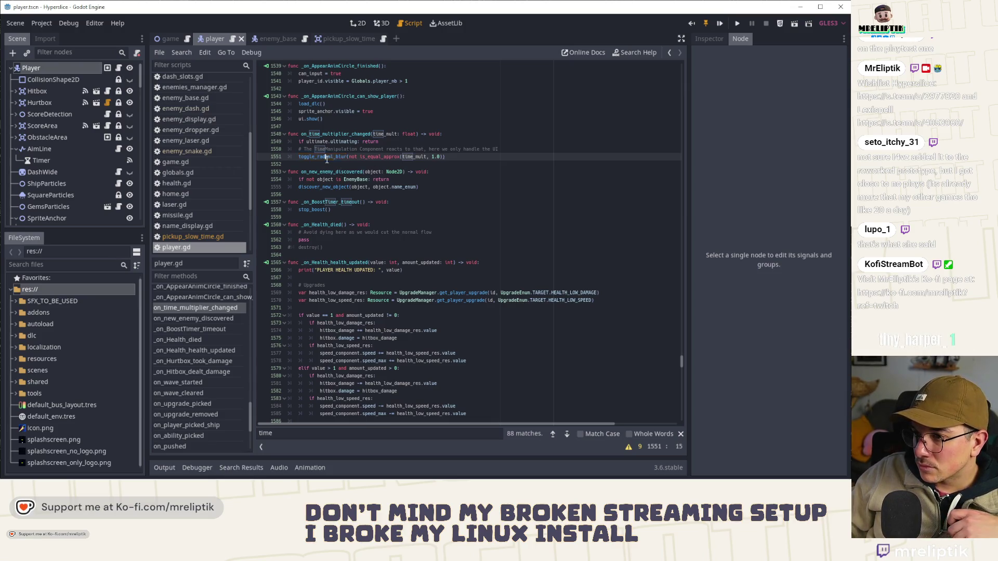
pyautogui.click(300, 157)
pyautogui.hotkey('ctrl', 'k')
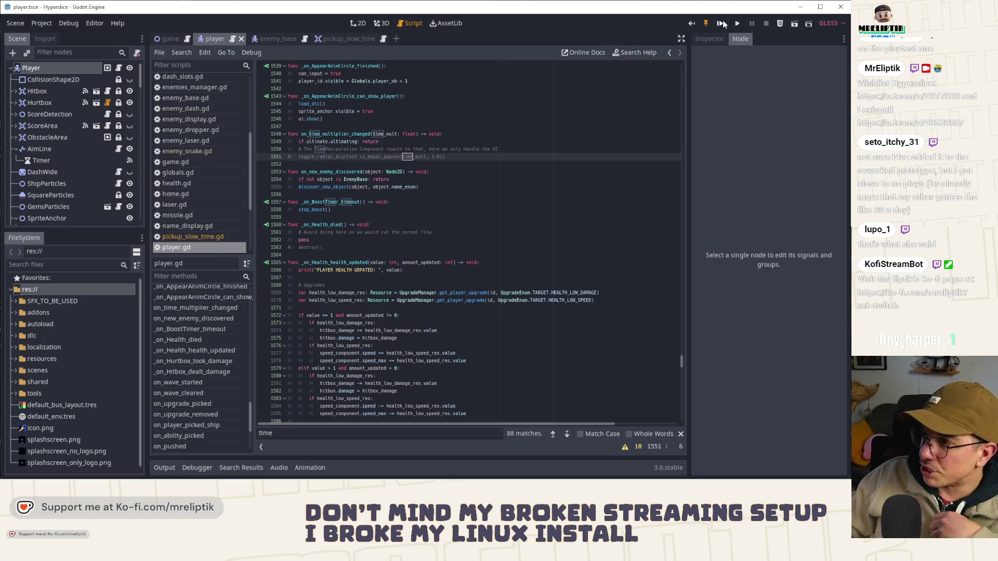
pyautogui.click(720, 24)
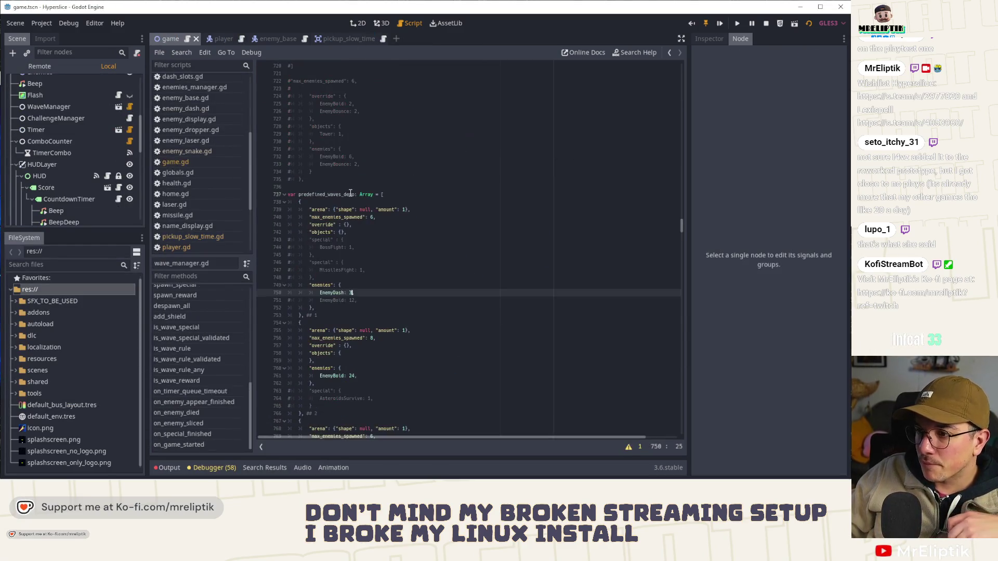
# Step: Uncomment the EnemyBoid: 12 wave entry and launch the debug build
pyautogui.press('Down')
pyautogui.hotkey('ctrl', 'k')
pyautogui.press('F5')
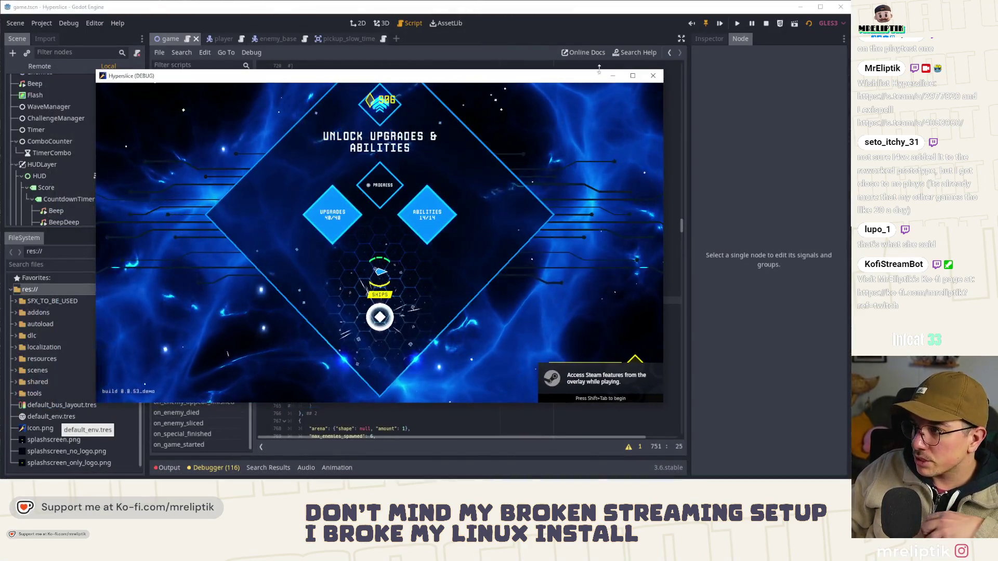
pyautogui.press('F5')
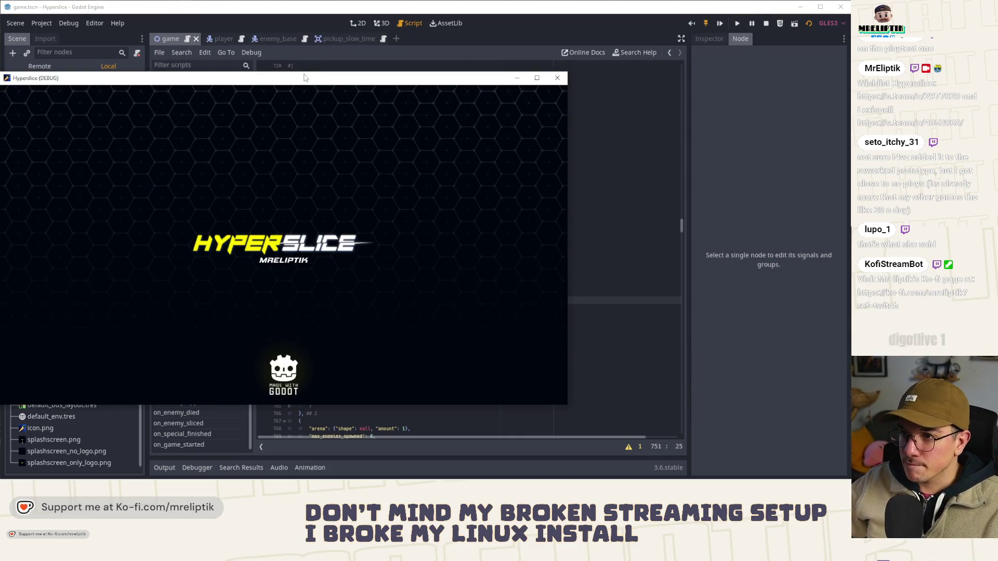
pyautogui.moveTo(305, 78); pyautogui.dragTo(381, 84)
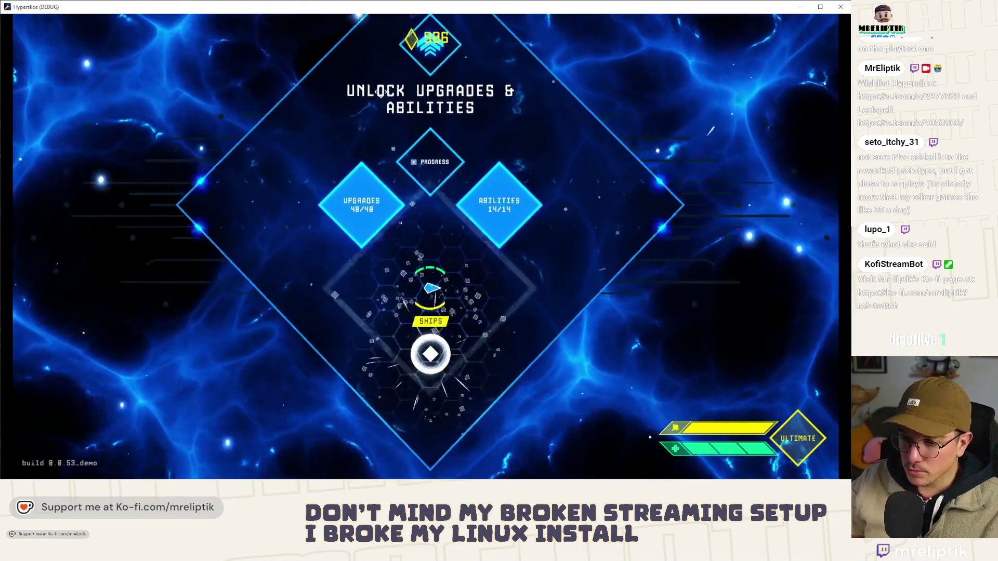
# Step: Start a run with a ship and spawn a slow-time pickup via spawn_pickup_slow_time
pyautogui.click(427, 355)
pyautogui.click(388, 276)
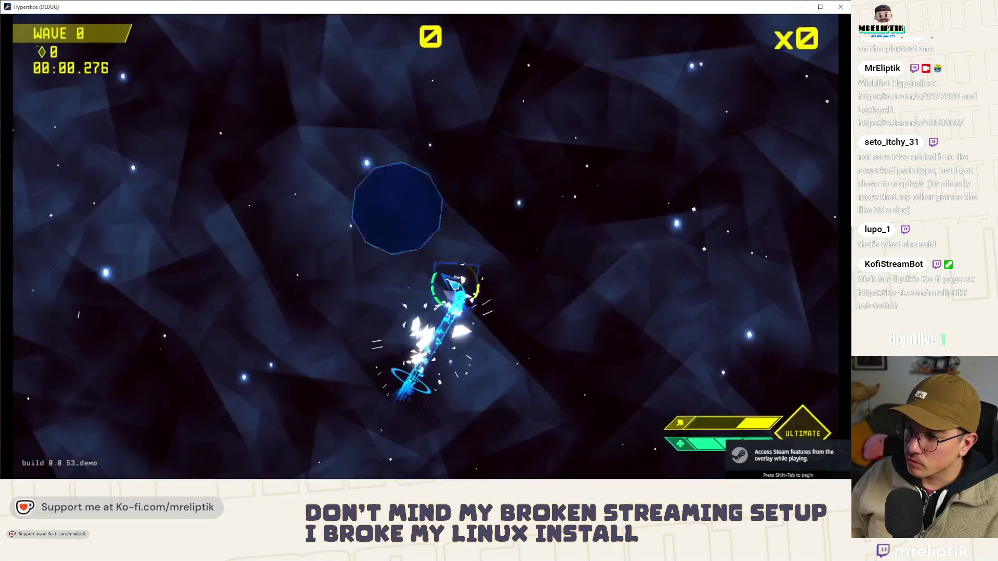
pyautogui.press('`')
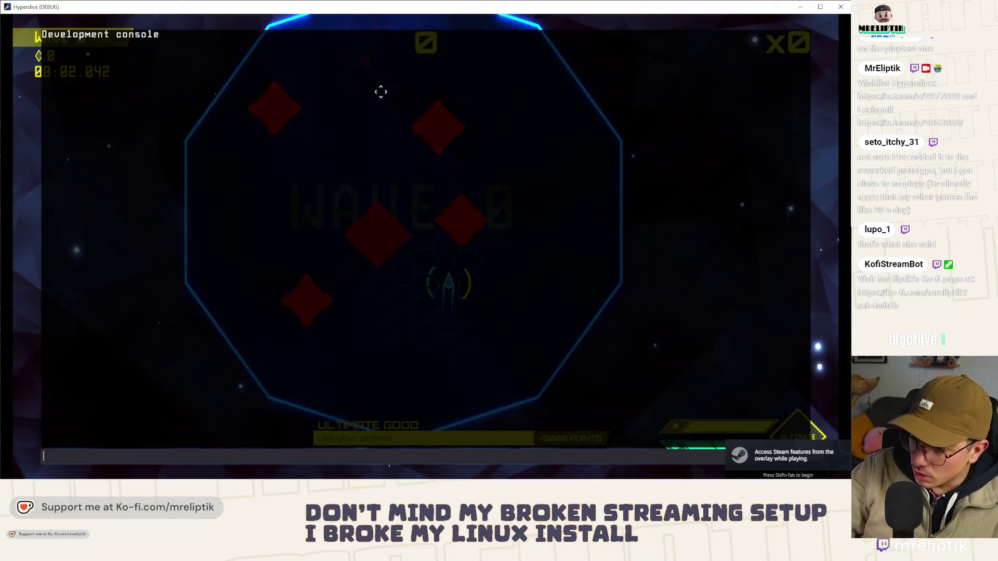
pyautogui.press('Up')
pyautogui.press('Return')
pyautogui.press('`')
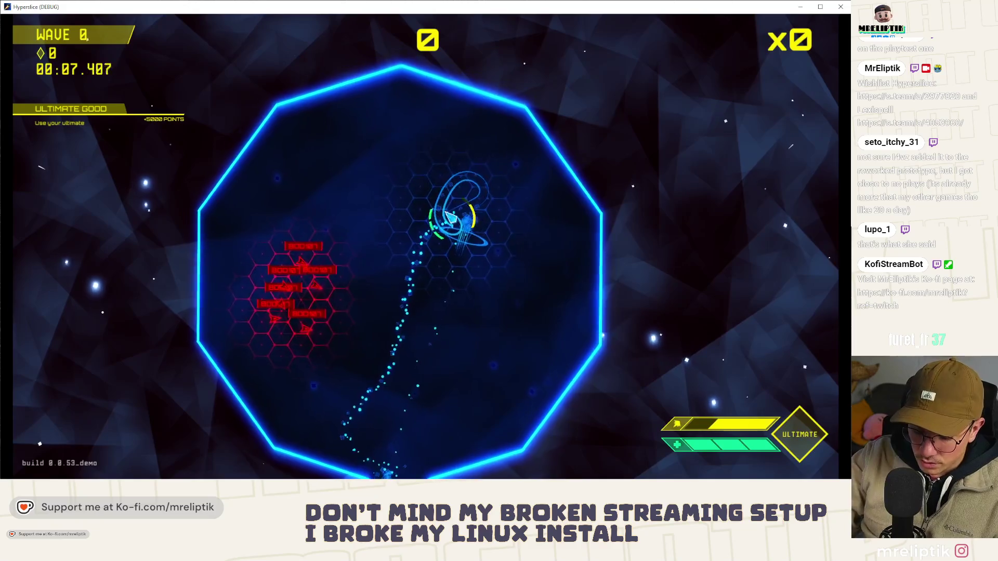
# Step: Spawn two more slow-time pickups from the console and keep playing
pyautogui.press('`')
pyautogui.press('Up')
pyautogui.press('Return')
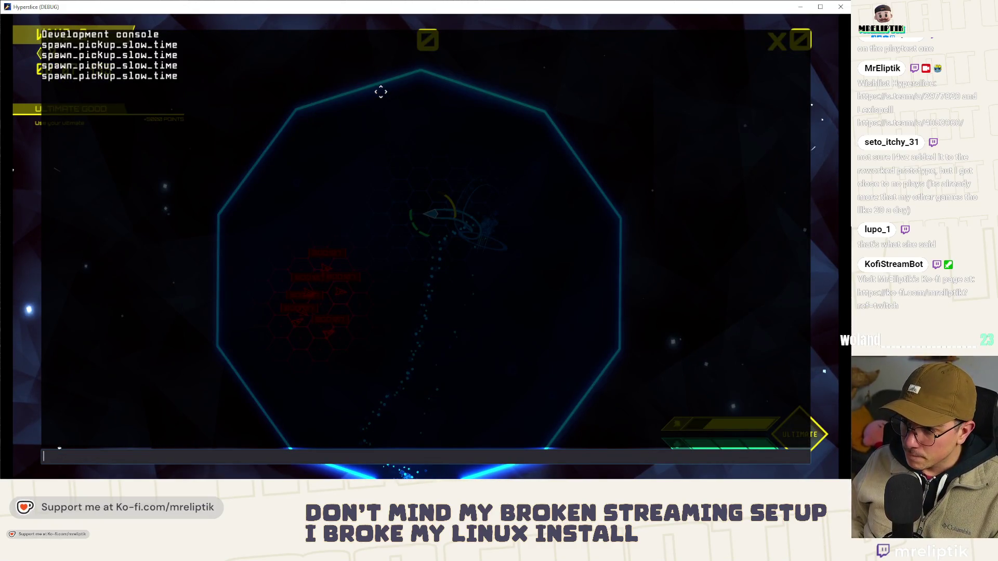
pyautogui.press('Up')
pyautogui.press('Return')
pyautogui.press('`')
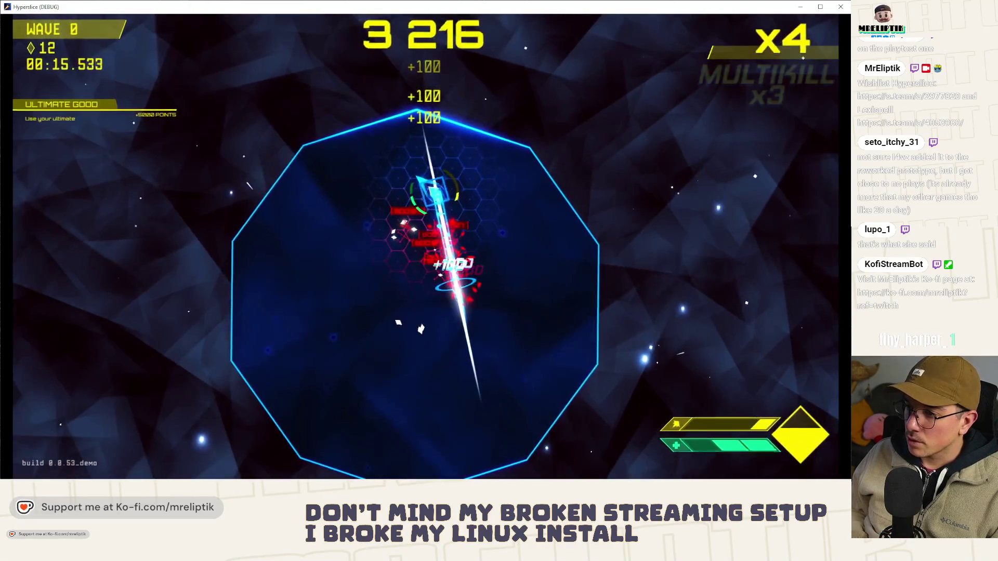
# Step: Pause the game, return to the home screen, and quit
pyautogui.press('Escape')
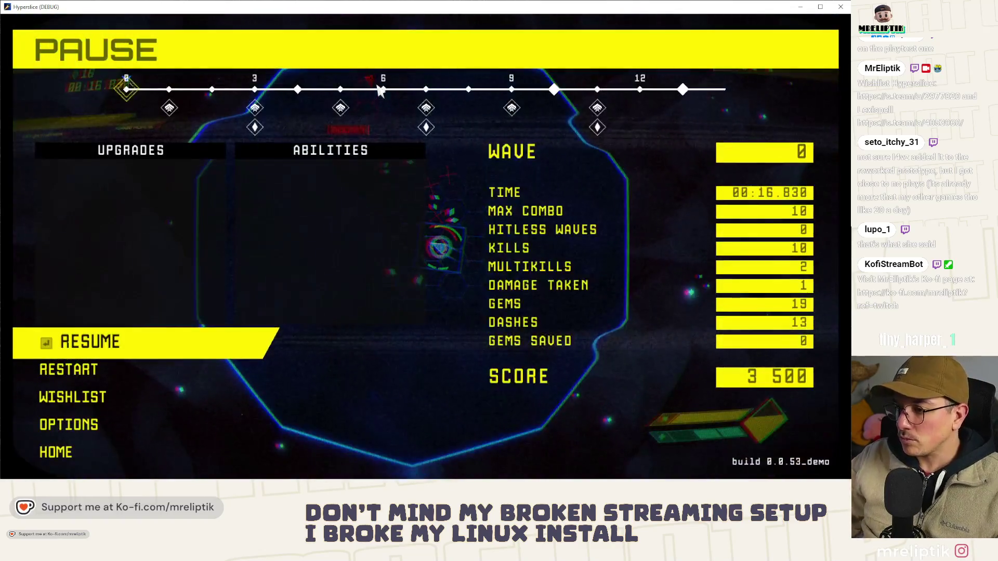
pyautogui.click(52, 451)
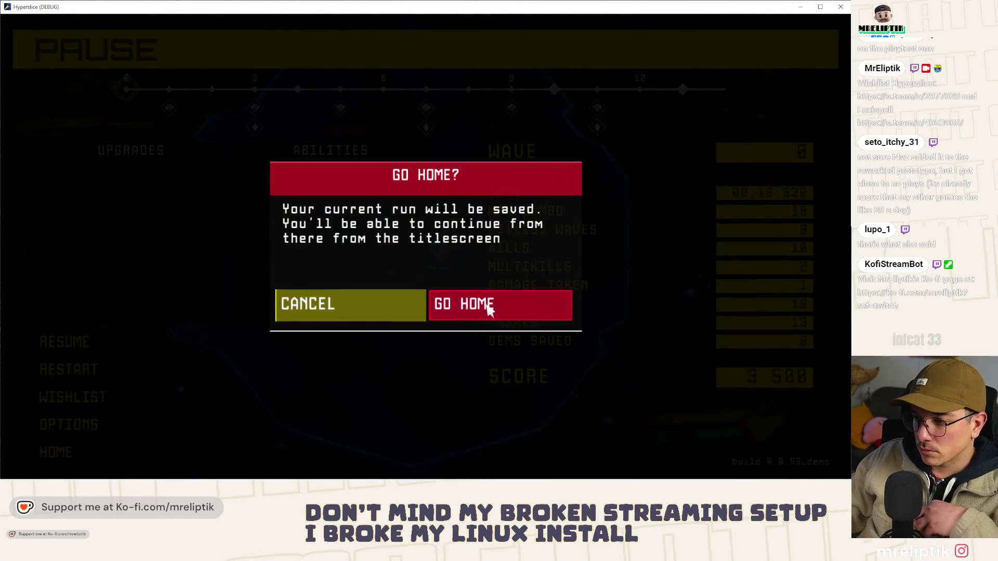
pyautogui.click(485, 306)
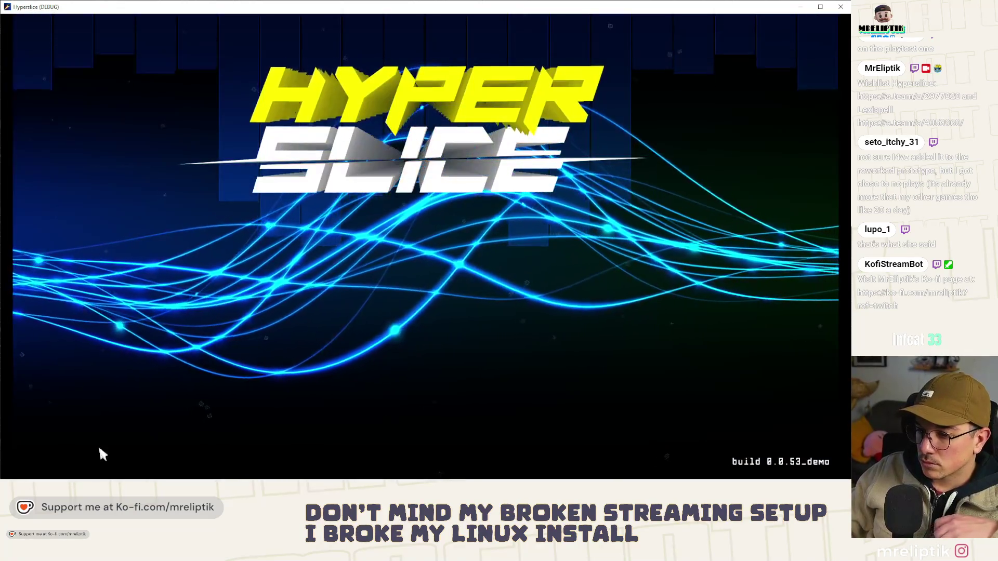
pyautogui.click(73, 434)
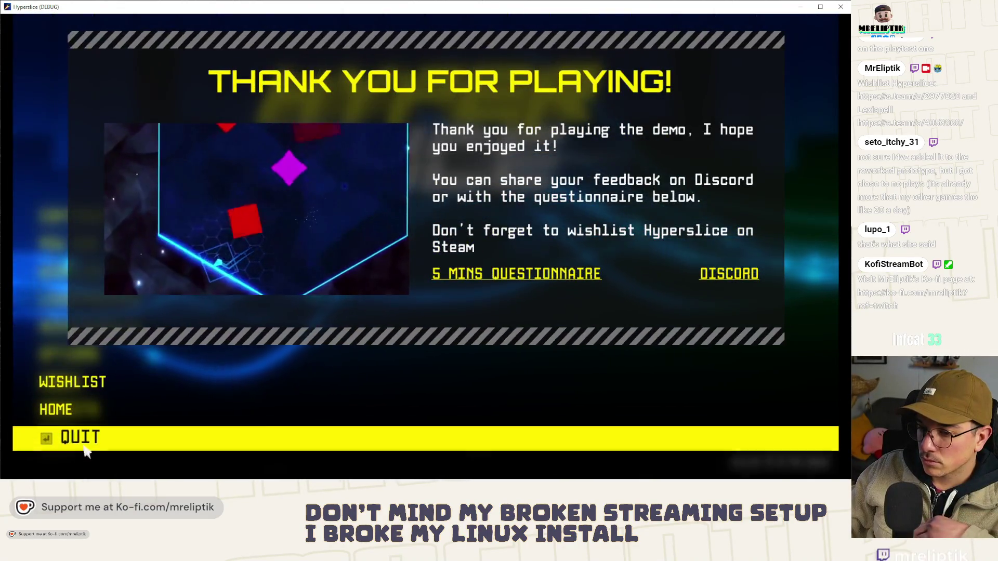
pyautogui.click(55, 436)
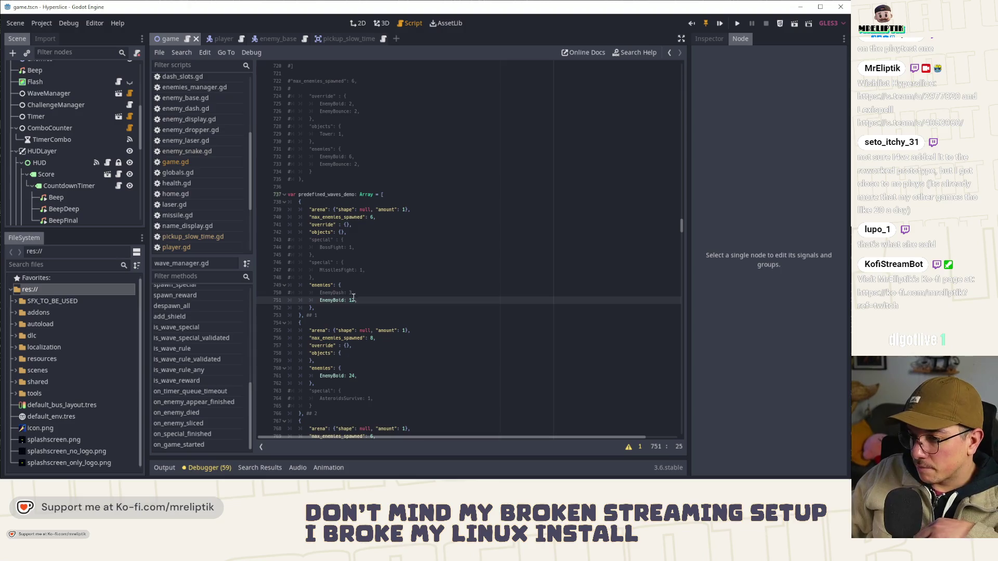
# Step: Open the Game node's script game.gd from the 2D view and skim it
pyautogui.click(360, 23)
pyautogui.scroll(5, 120, 69)
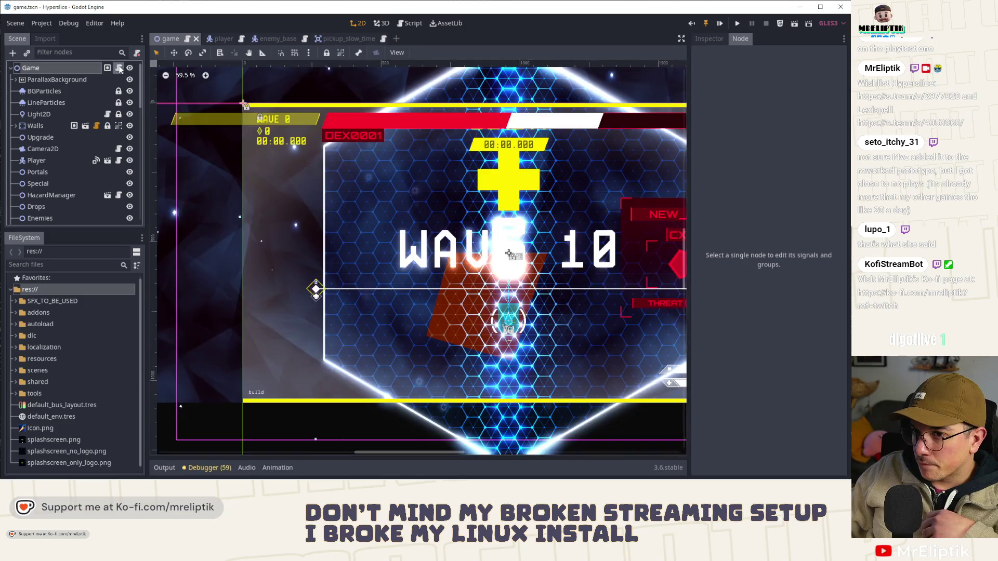
pyautogui.click(119, 68)
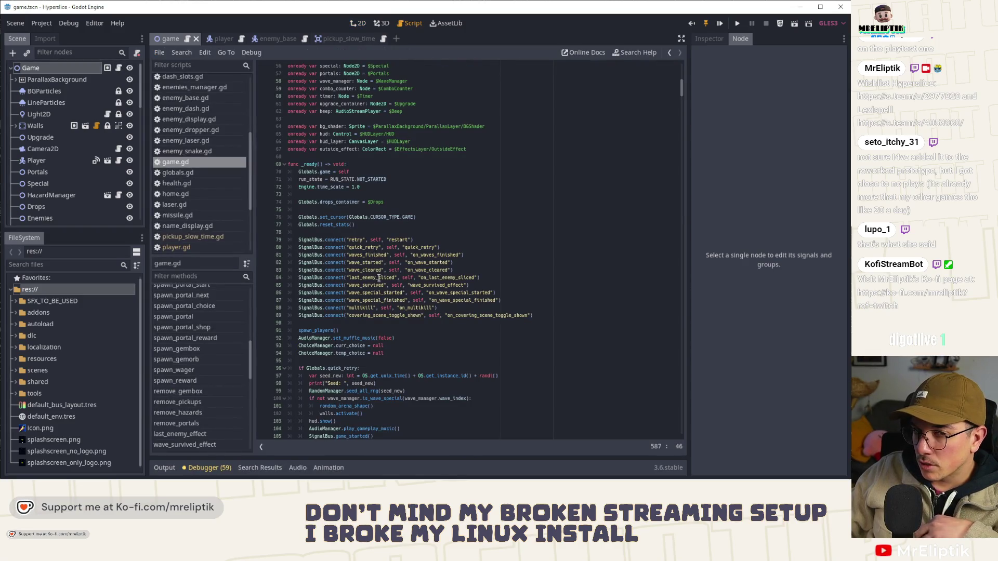
pyautogui.scroll(-5, 377, 312)
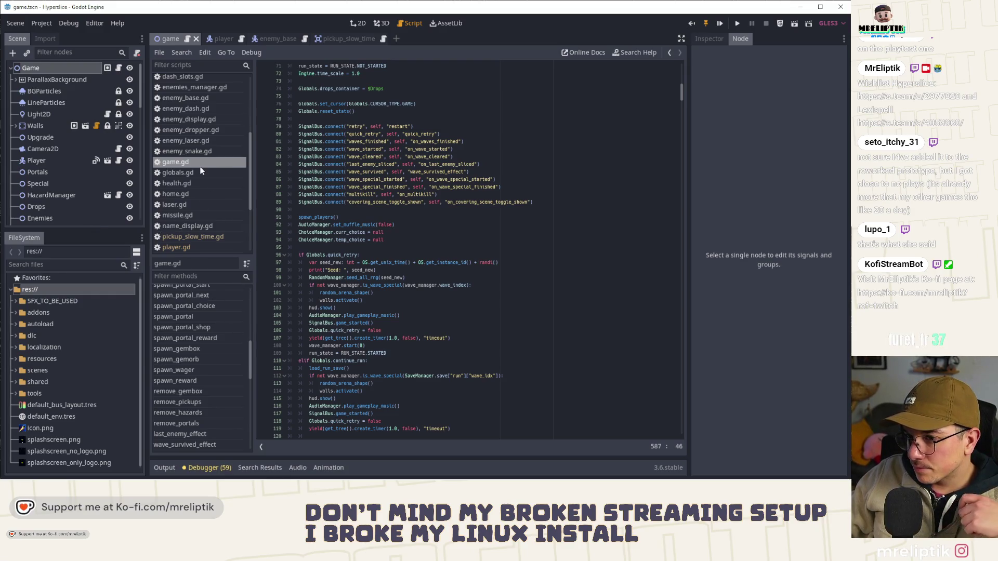
pyautogui.scroll(-12, 312, 260)
pyautogui.scroll(10, 192, 332)
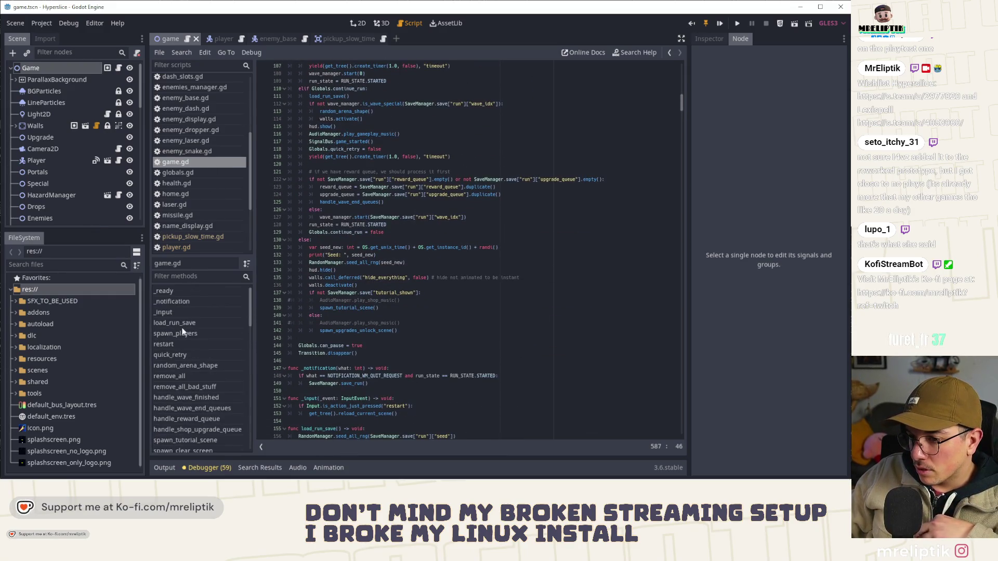
# Step: Inspect random_arena_shape, then open player.gd at _physics_process
pyautogui.click(181, 365)
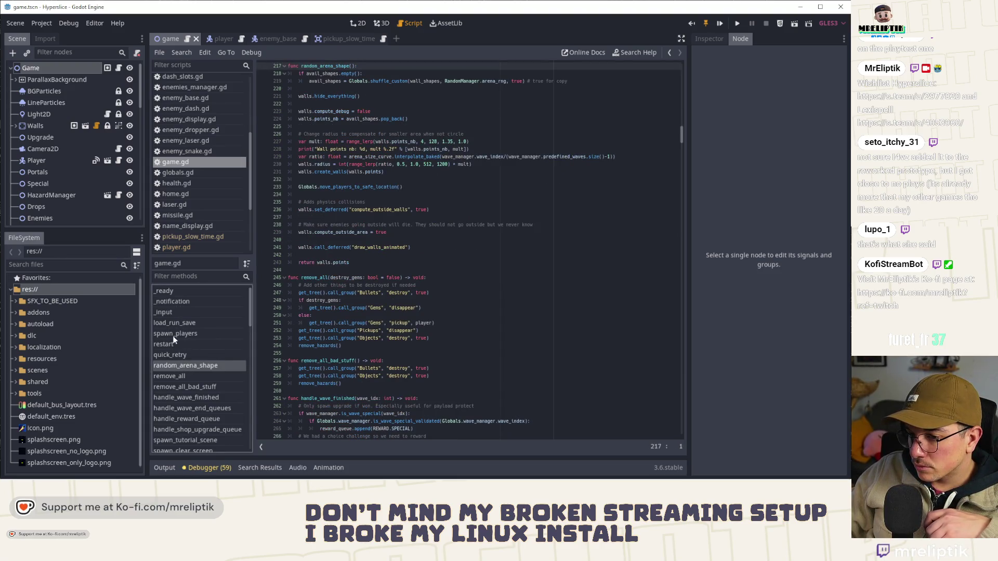
pyautogui.scroll(-6, 192, 348)
pyautogui.scroll(6, 184, 370)
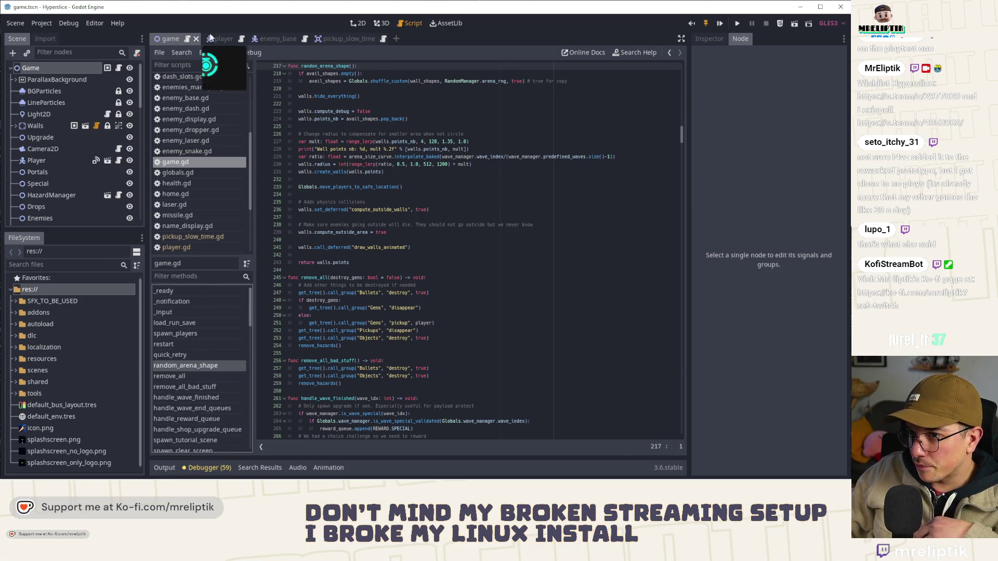
pyautogui.click(215, 39)
pyautogui.click(180, 342)
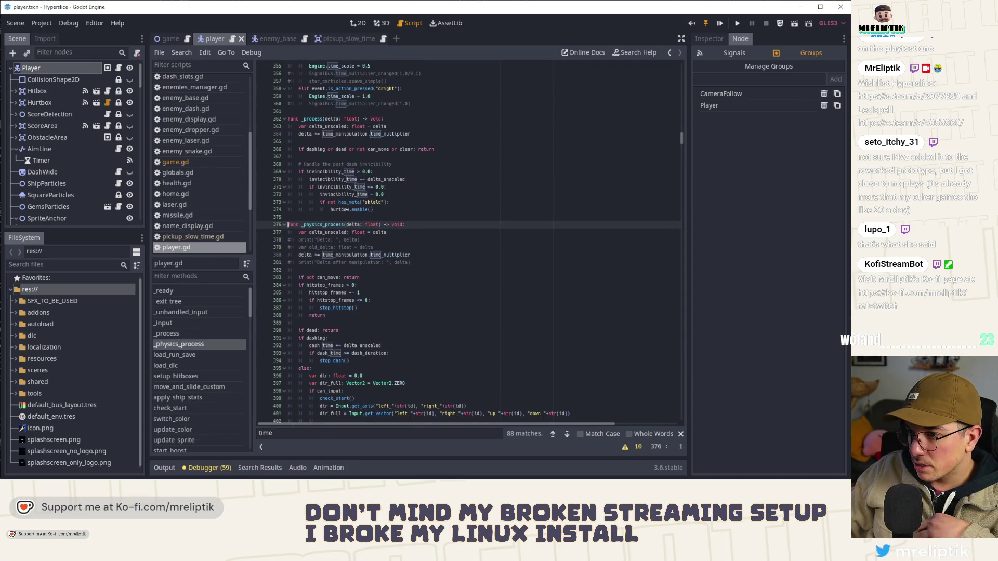
pyautogui.click(387, 175)
pyautogui.click(364, 187)
pyautogui.click(312, 128)
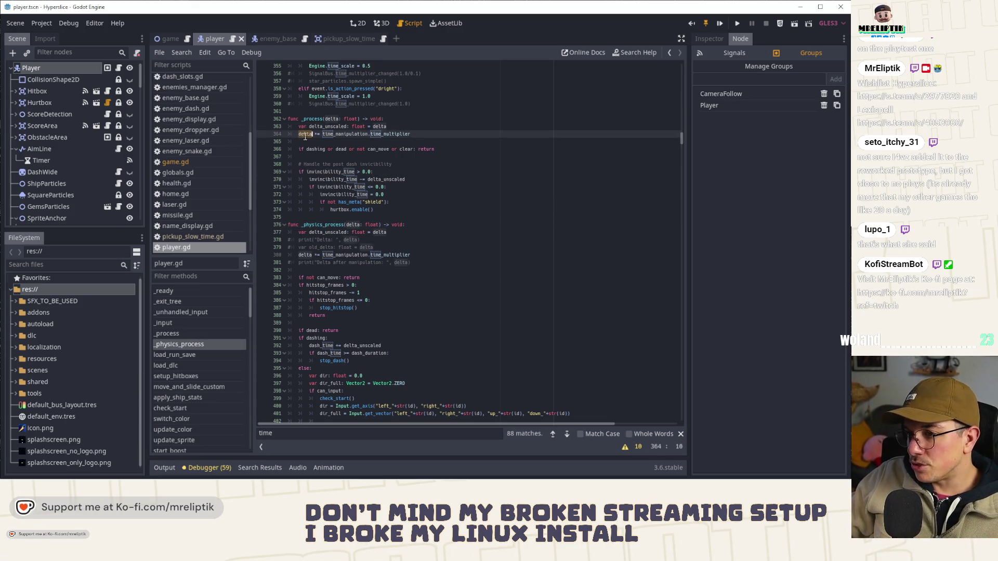
pyautogui.press('End')
pyautogui.hotkey('ctrl', 'shift', 'k')
pyautogui.click(389, 172)
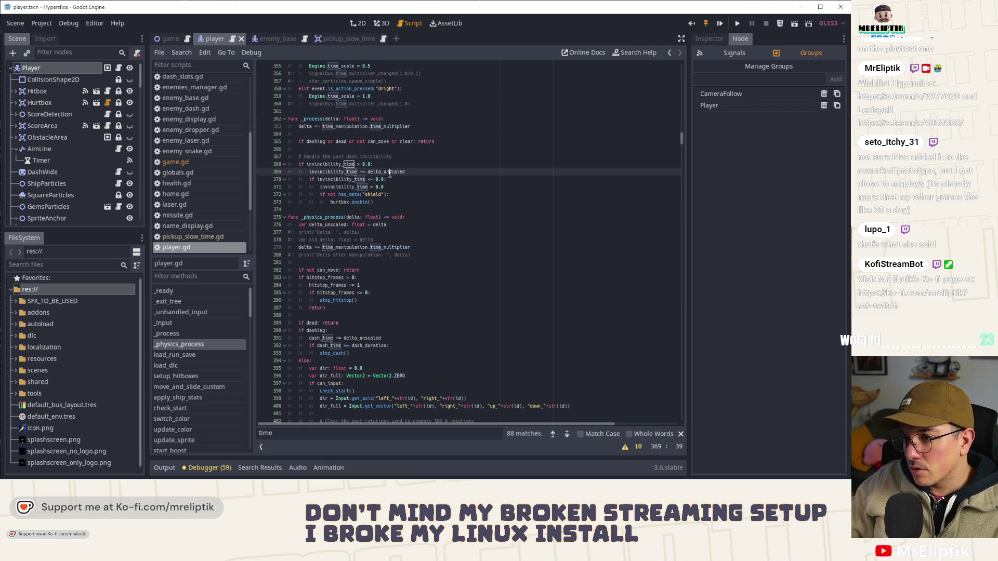
pyautogui.click(309, 127)
pyautogui.click(413, 172)
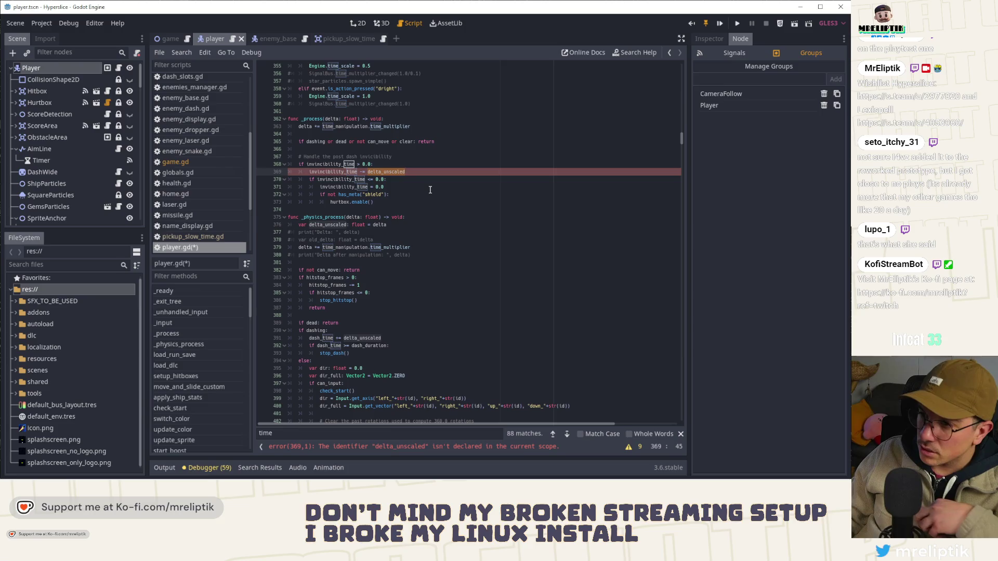
pyautogui.hotkey('ctrl', 'z')
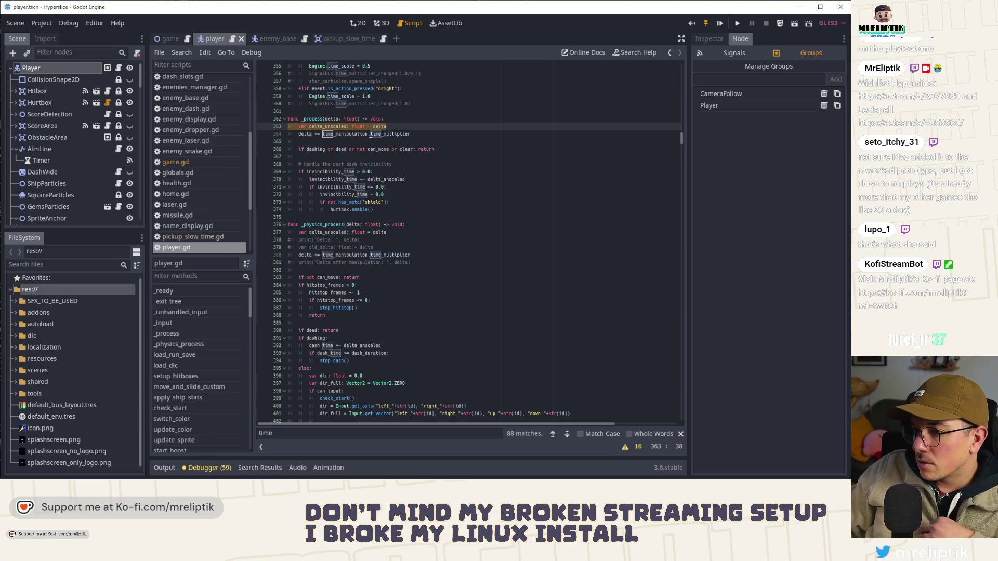
pyautogui.doubleClick(346, 134)
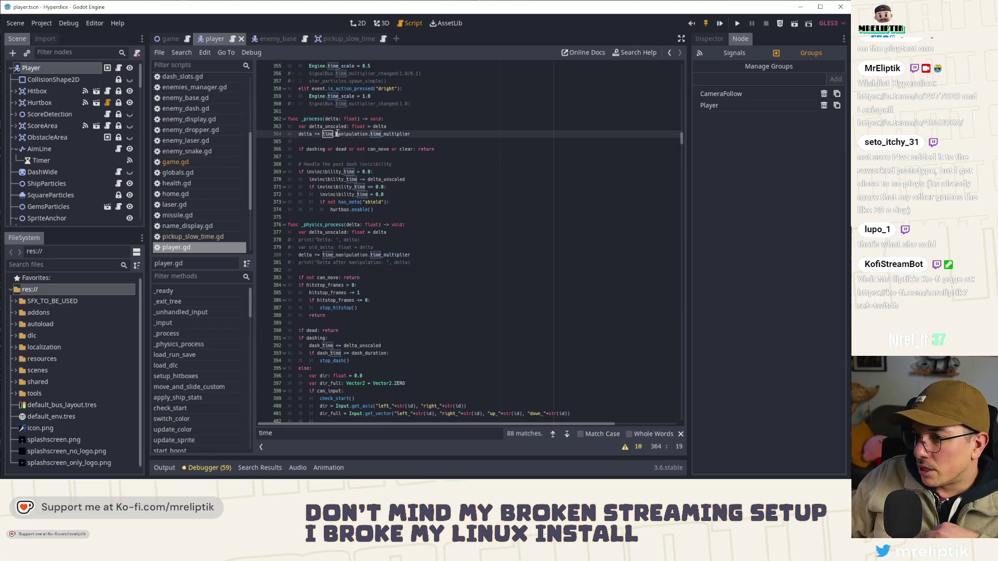
pyautogui.doubleClick(346, 255)
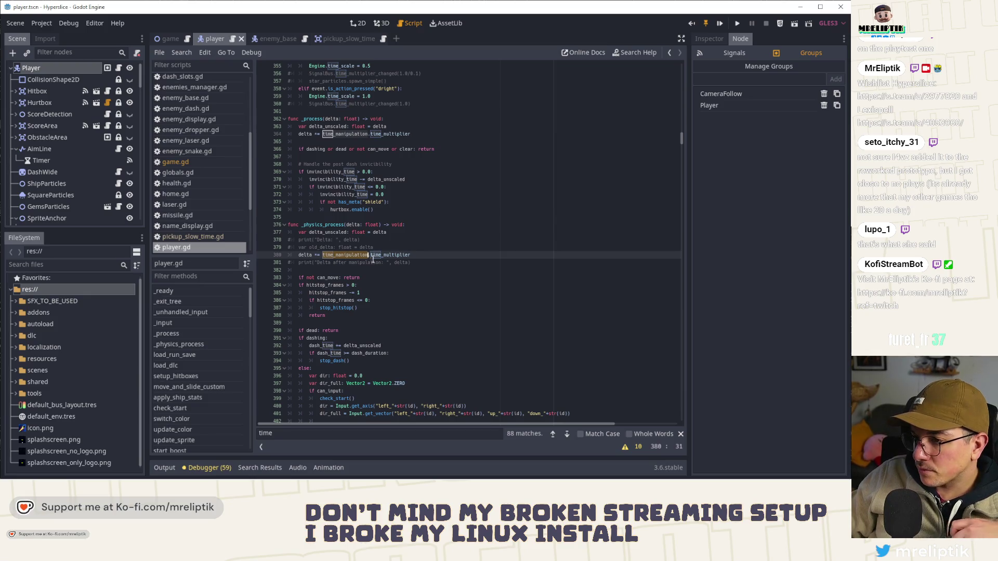
pyautogui.doubleClick(378, 256)
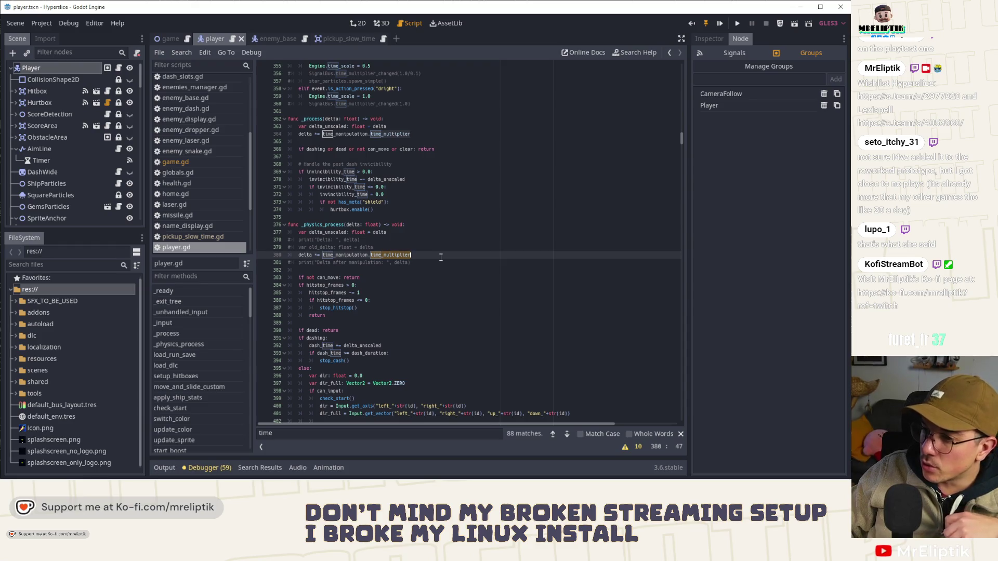
pyautogui.press('Home')
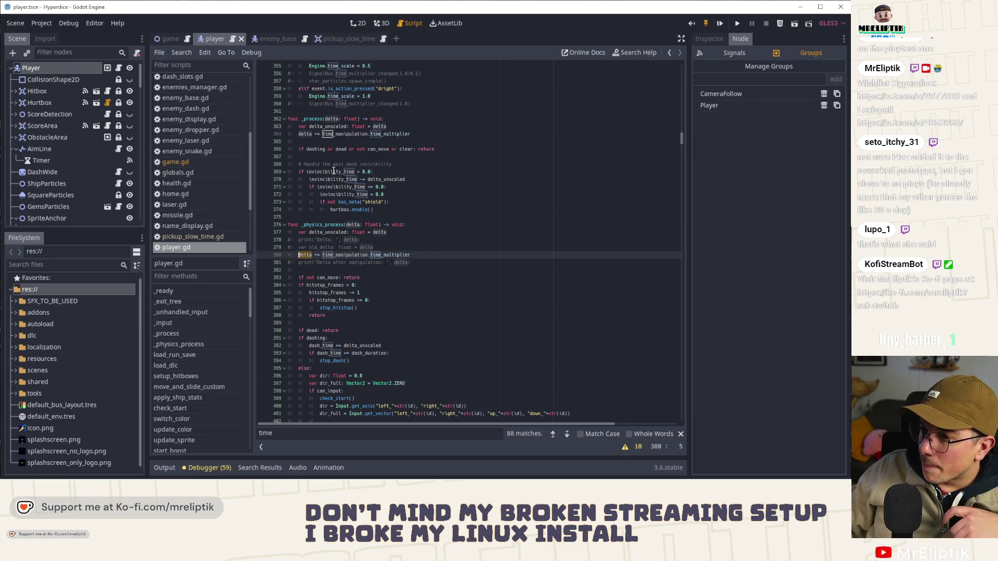
pyautogui.click(343, 133)
pyautogui.doubleClick(330, 126)
pyautogui.scroll(2, 352, 198)
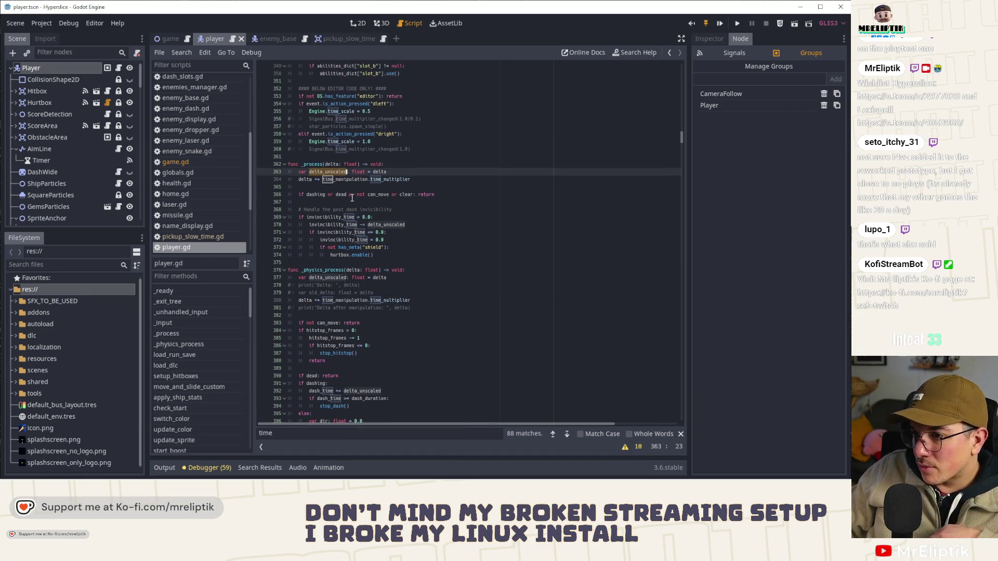
pyautogui.click(382, 225)
pyautogui.doubleClick(381, 224)
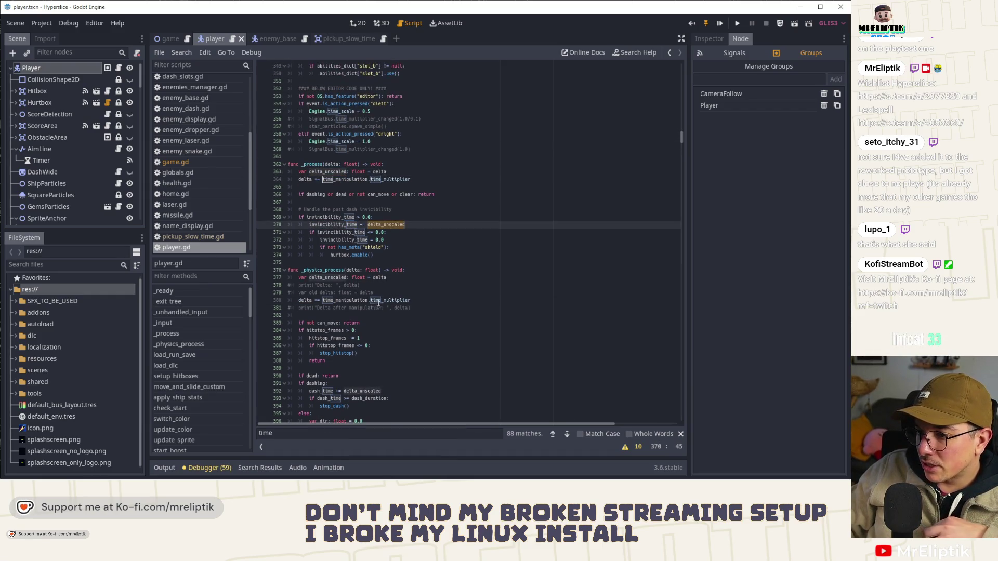
pyautogui.doubleClick(330, 279)
pyautogui.click(306, 301)
pyautogui.doubleClick(350, 301)
pyautogui.doubleClick(328, 278)
pyautogui.scroll(-3, 322, 316)
pyautogui.doubleClick(333, 322)
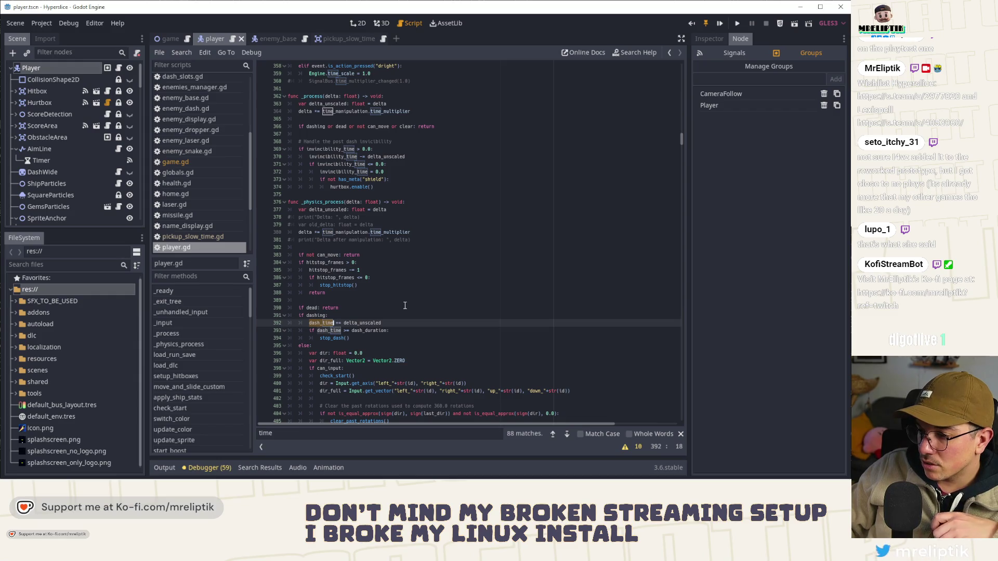
pyautogui.scroll(-7, 405, 306)
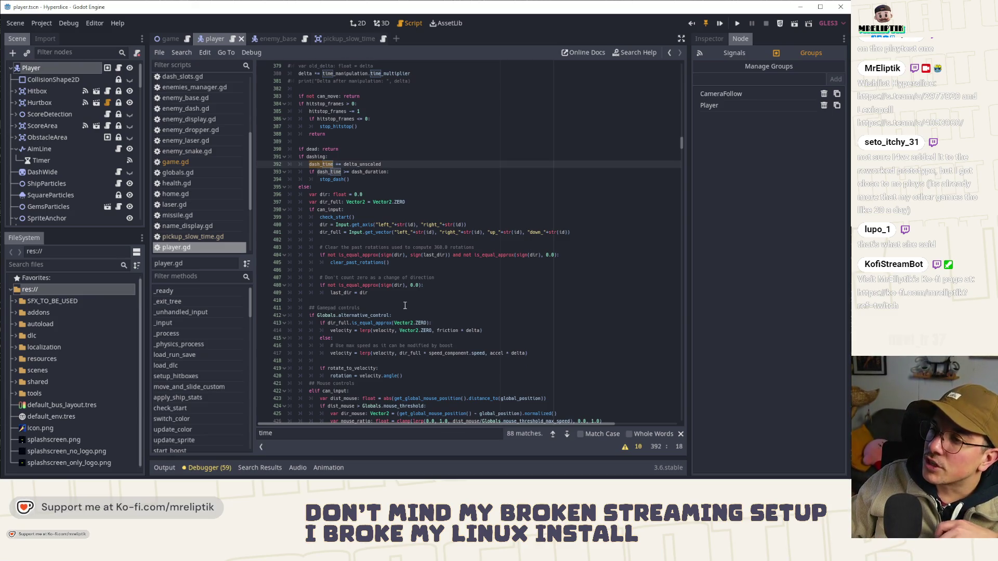
pyautogui.scroll(5, 405, 306)
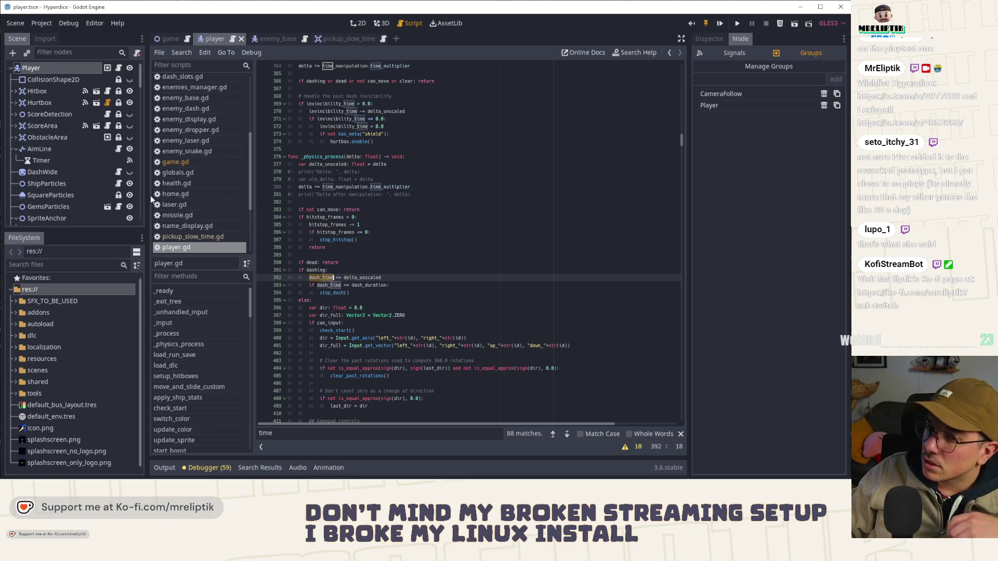
pyautogui.scroll(-5, 62, 201)
pyautogui.scroll(-10, 61, 198)
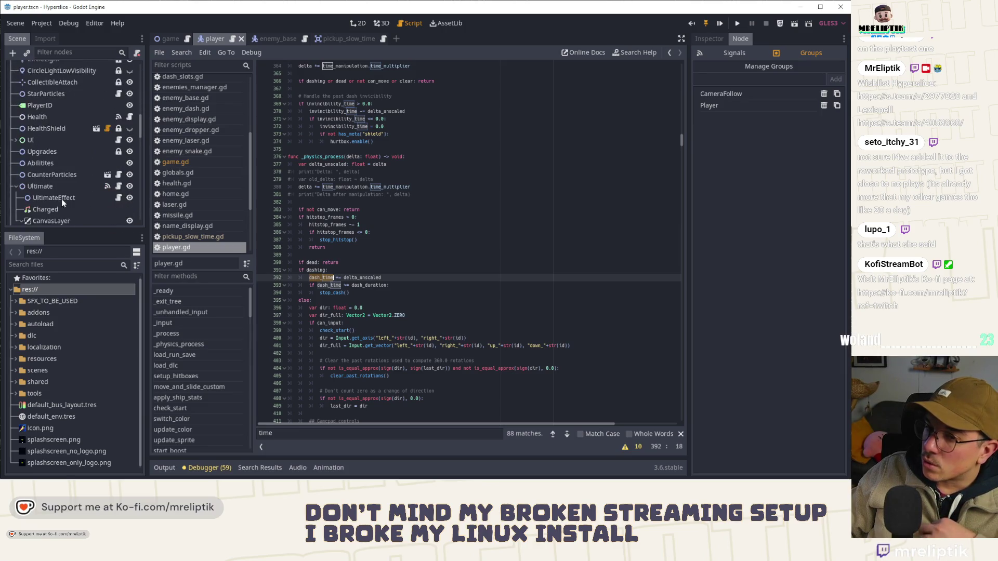
pyautogui.scroll(-4, 77, 204)
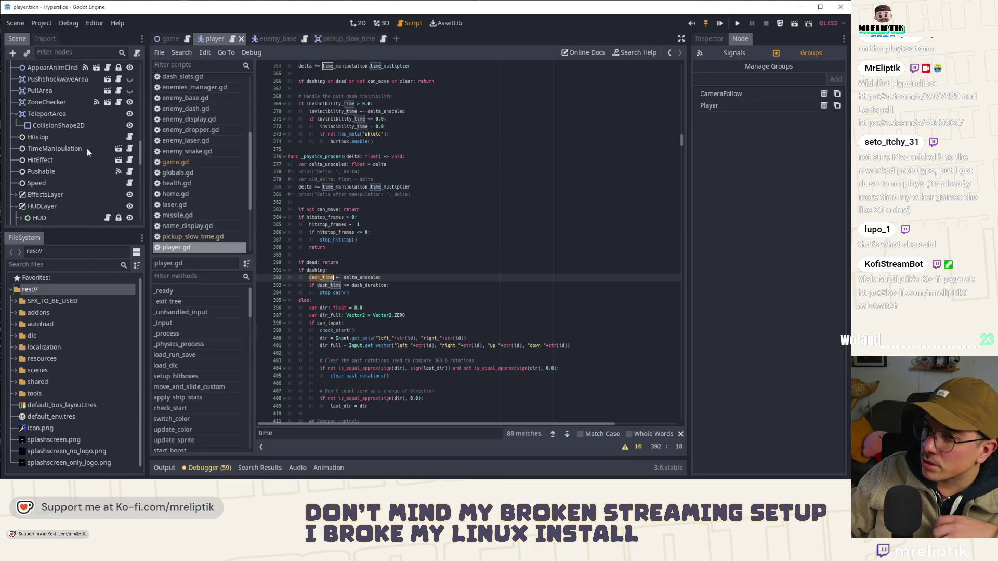
# Step: Read time_manipulation.gd from the TimeManipulation node, then open the pickup_slow_time scene
pyautogui.click(70, 151)
pyautogui.click(130, 149)
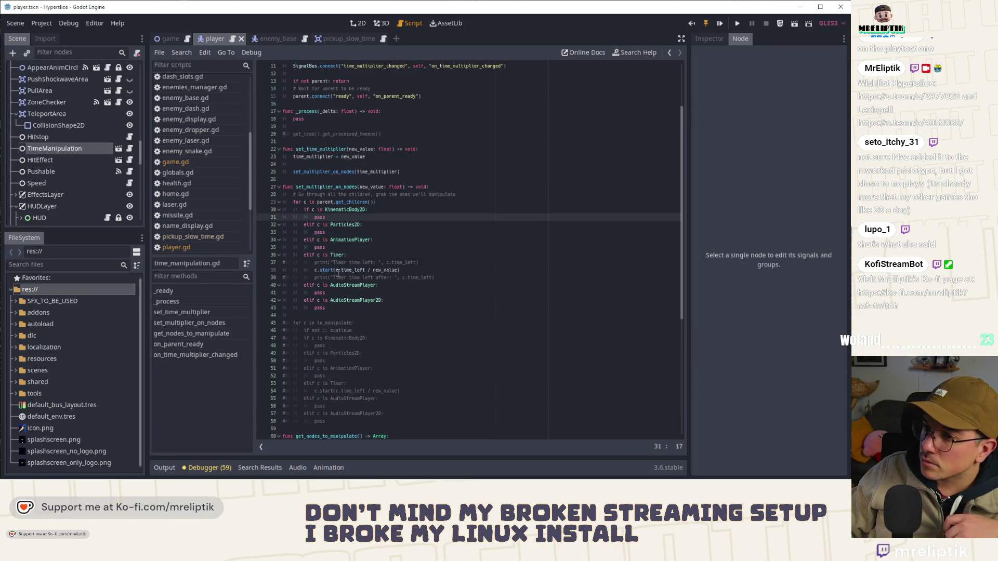
pyautogui.scroll(3, 452, 266)
pyautogui.scroll(-12, 451, 266)
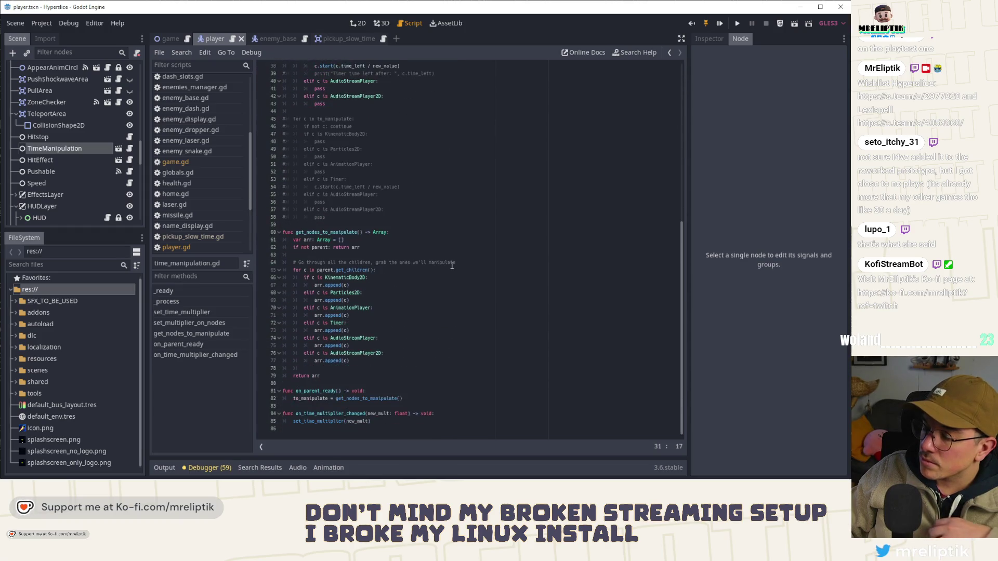
pyautogui.scroll(12, 453, 266)
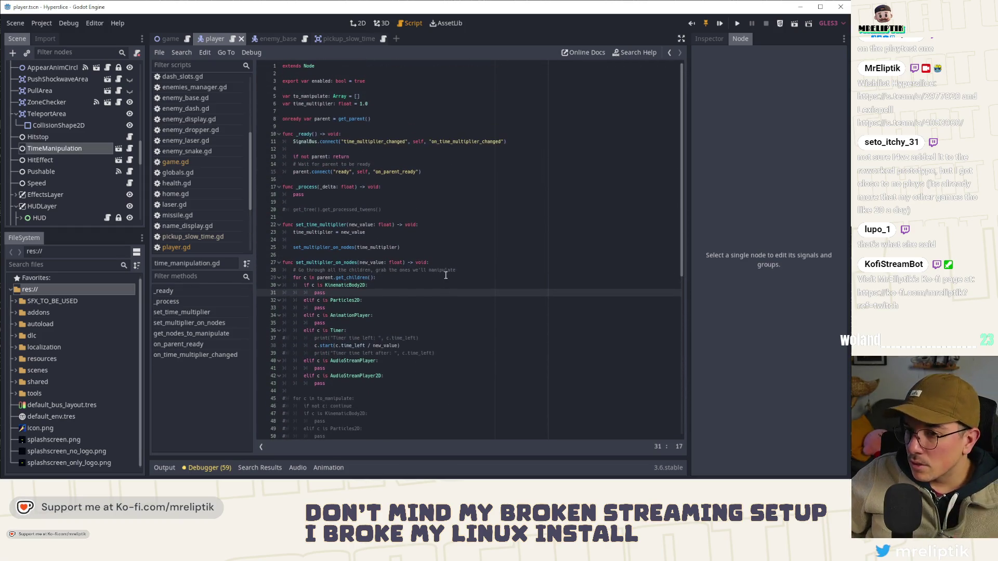
pyautogui.click(331, 42)
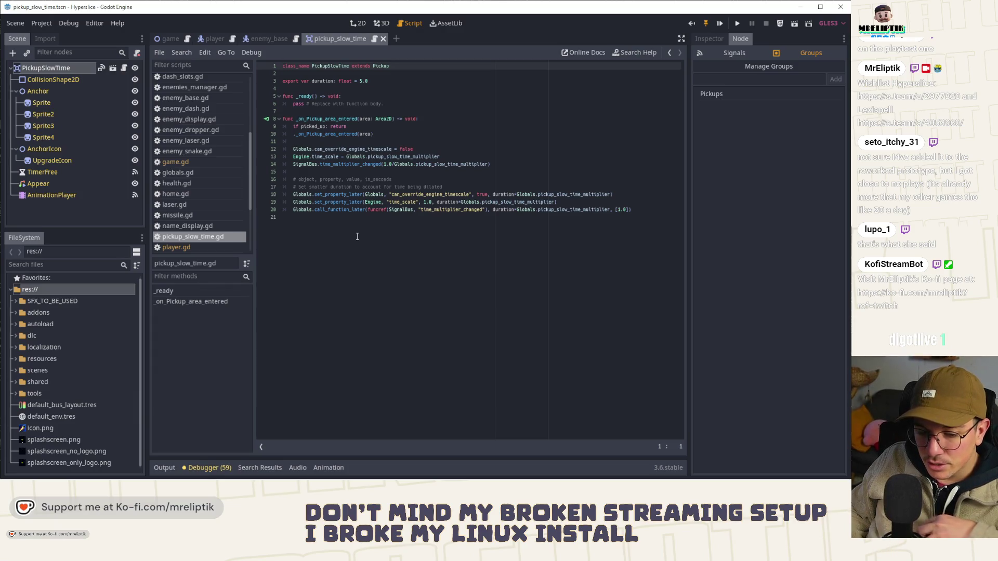
# Step: Return to player.gd and inspect the uses of delta on lines 364 and 380
pyautogui.click(268, 40)
pyautogui.scroll(4, 296, 226)
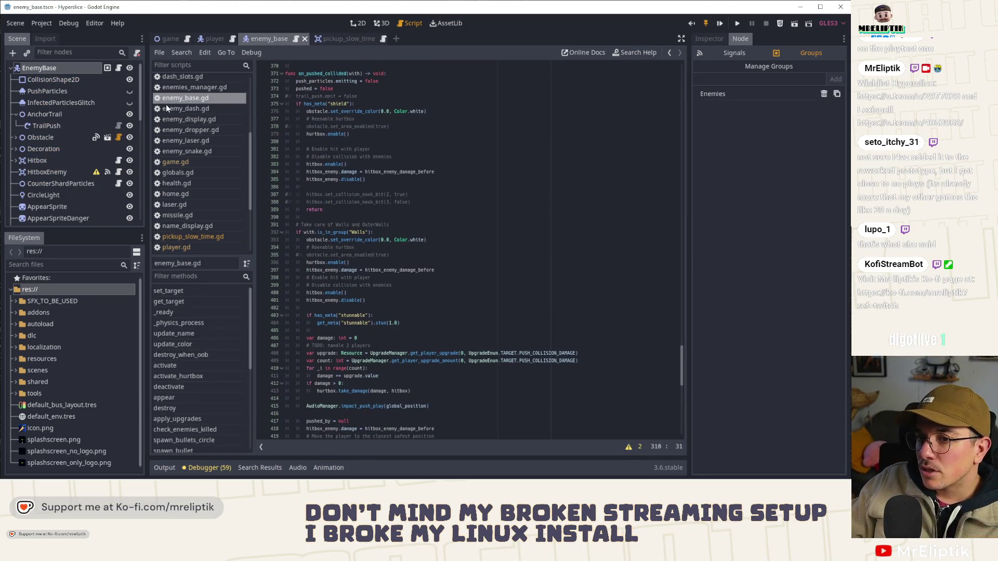
pyautogui.click(208, 39)
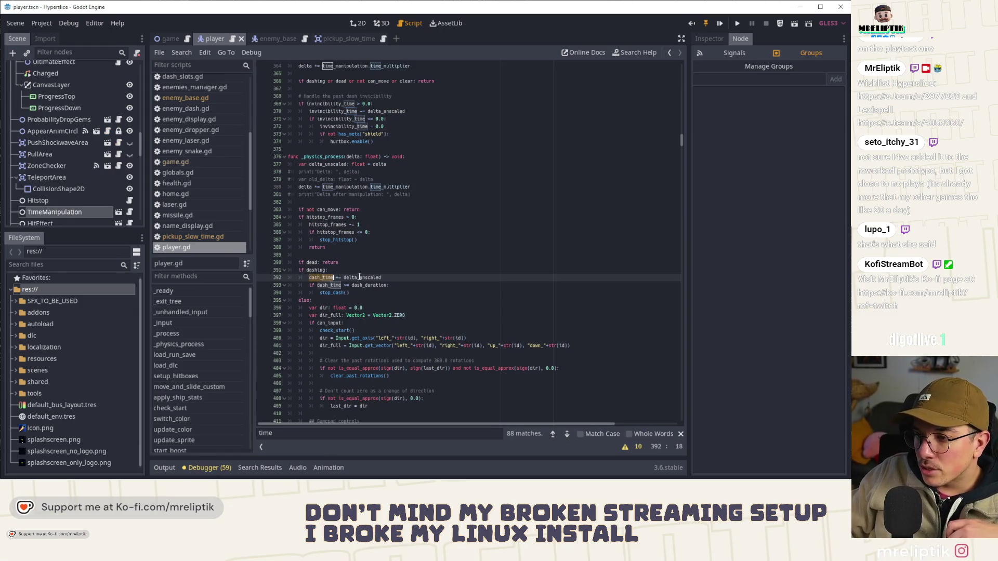
pyautogui.doubleClick(345, 187)
pyautogui.scroll(2, 357, 251)
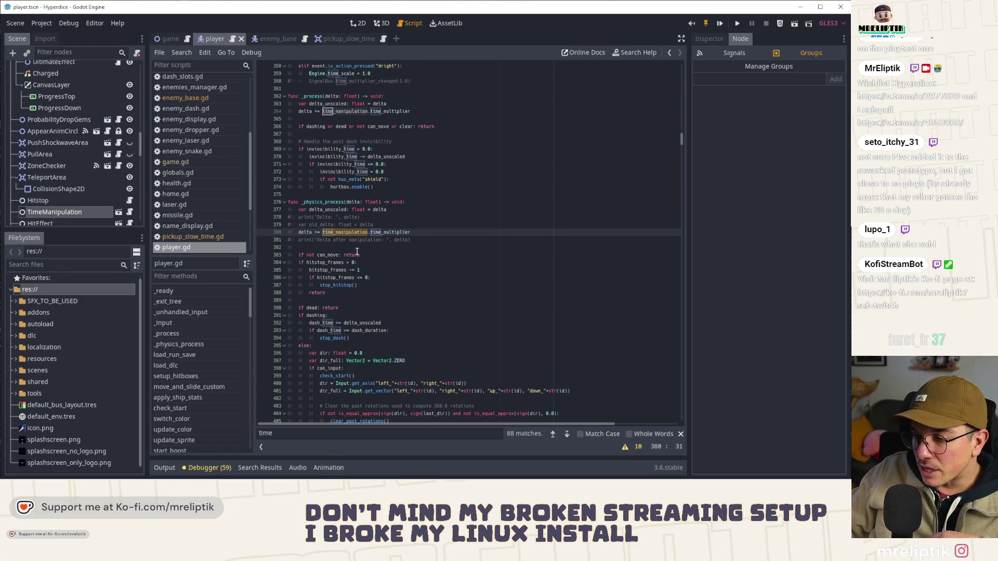
pyautogui.doubleClick(304, 232)
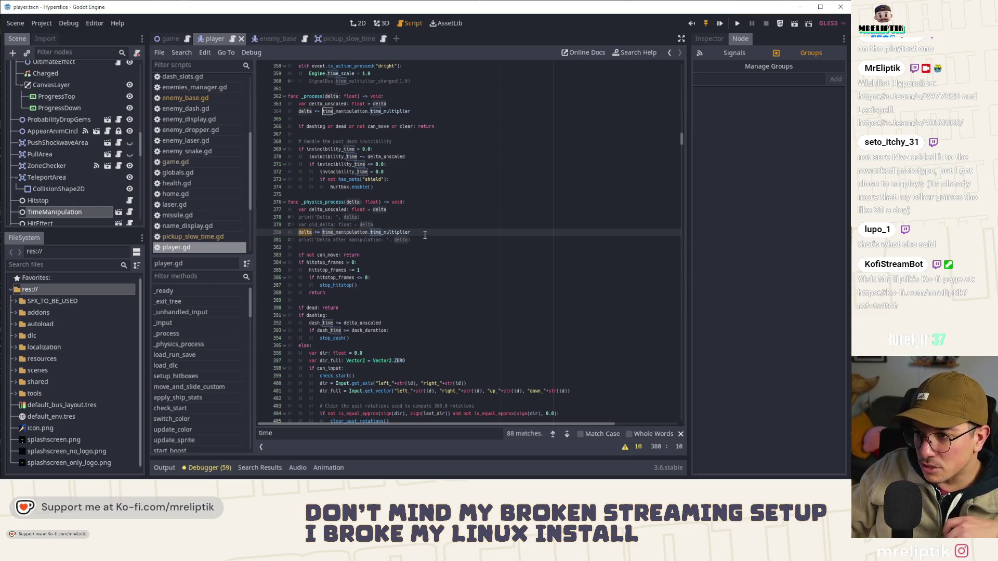
pyautogui.scroll(2, 324, 190)
pyautogui.doubleClick(308, 157)
# Step: Delete the delta_unscaled declaration in _process, revert the invincibility timer to delta, and save
pyautogui.doubleClick(336, 150)
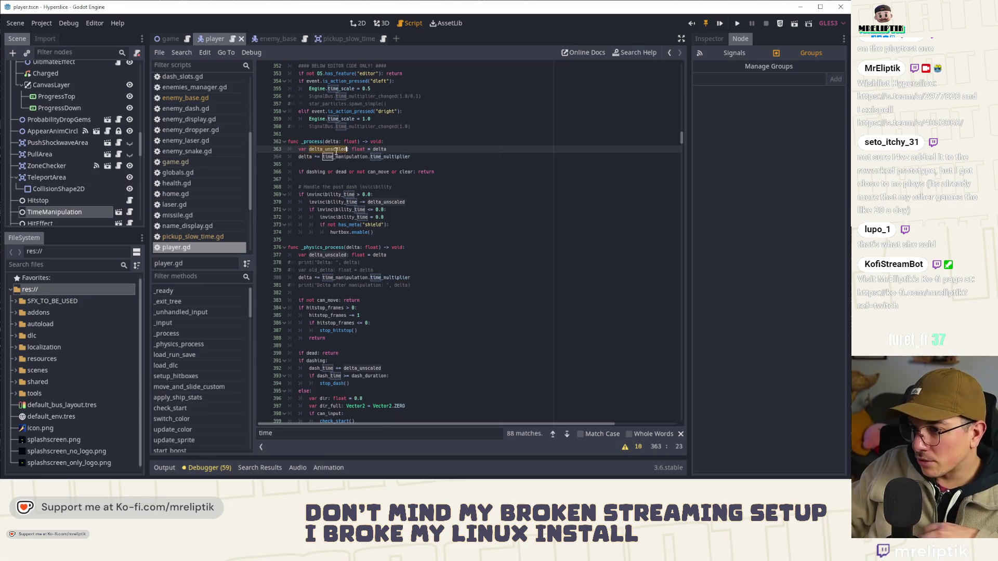
pyautogui.click(411, 148)
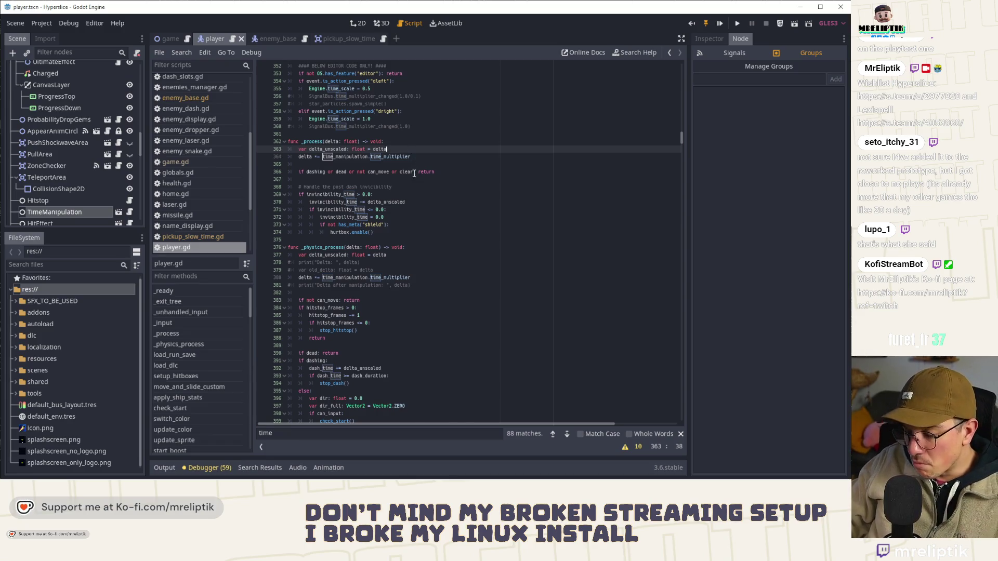
pyautogui.hotkey('ctrl', 'shift', 'k')
pyautogui.click(424, 265)
pyautogui.click(415, 194)
pyautogui.doubleClick(394, 194)
pyautogui.write('delta')
pyautogui.press('Escape')
pyautogui.hotkey('ctrl', 's')
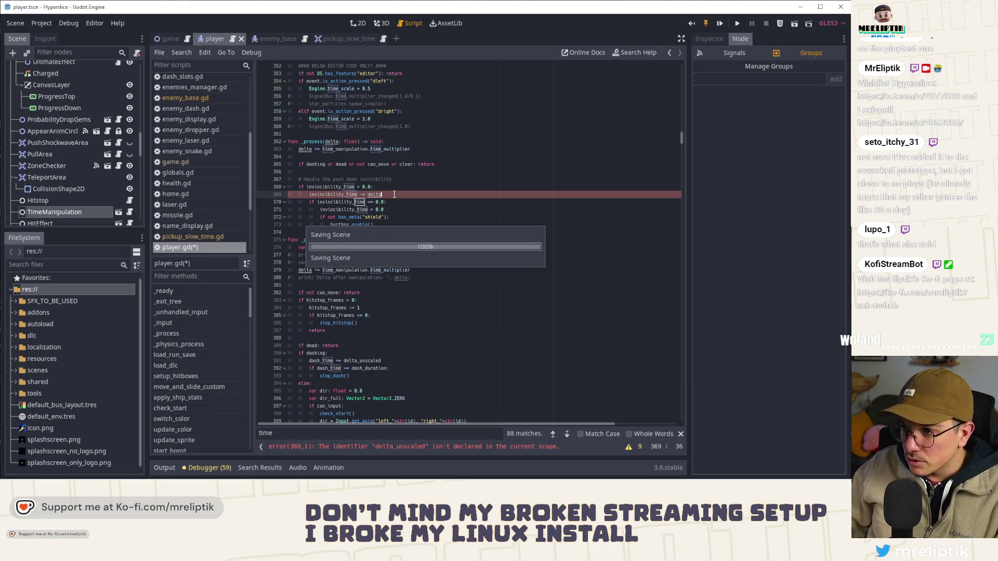
# Step: Delete the _physics_process delta_unscaled declaration, revert the dash timer to delta, and run the game
pyautogui.click(322, 272)
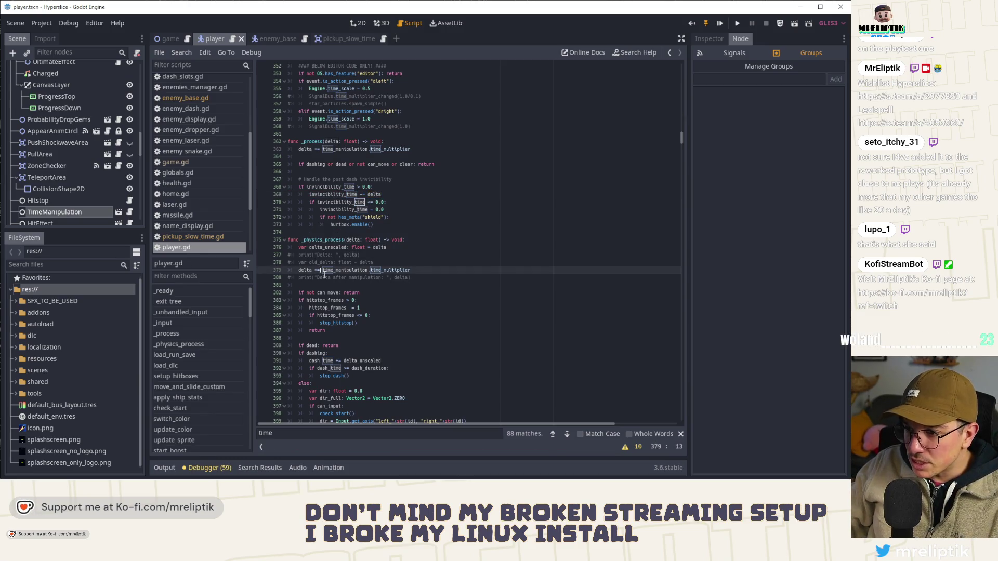
pyautogui.click(327, 248)
pyautogui.hotkey('ctrl', 'shift', 'k')
pyautogui.doubleClick(363, 354)
pyautogui.write('var')
pyautogui.hotkey('ctrl', 'z')
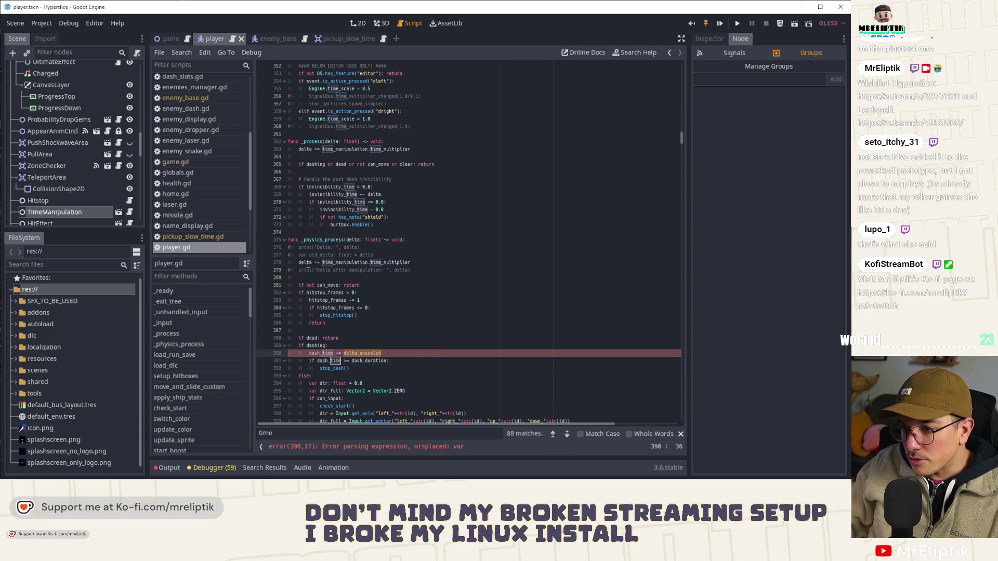
pyautogui.write('delta')
pyautogui.press('Escape')
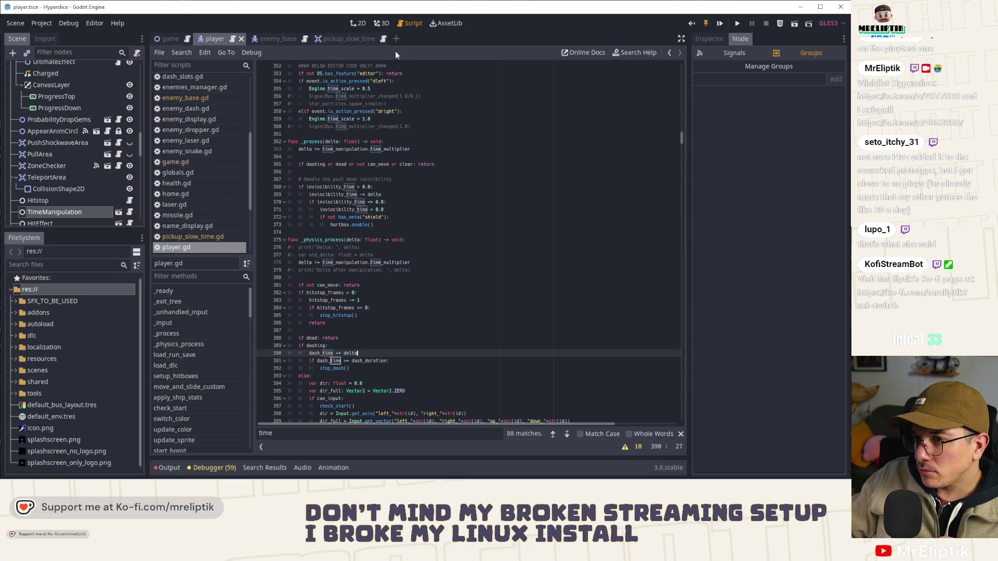
pyautogui.press('F5')
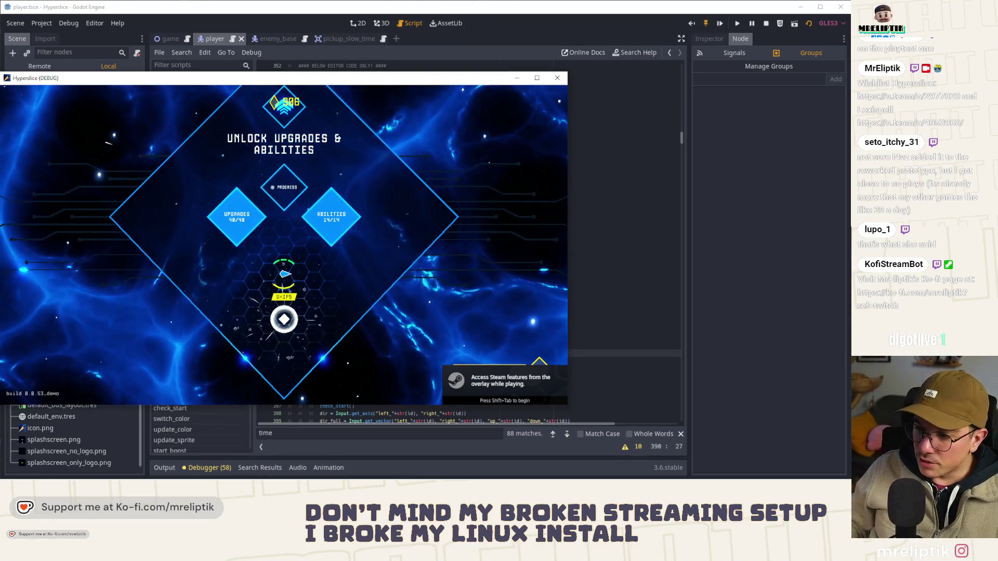
# Step: Start a run and spawn two slow-time pickups from the development console while playing
pyautogui.press('Return')
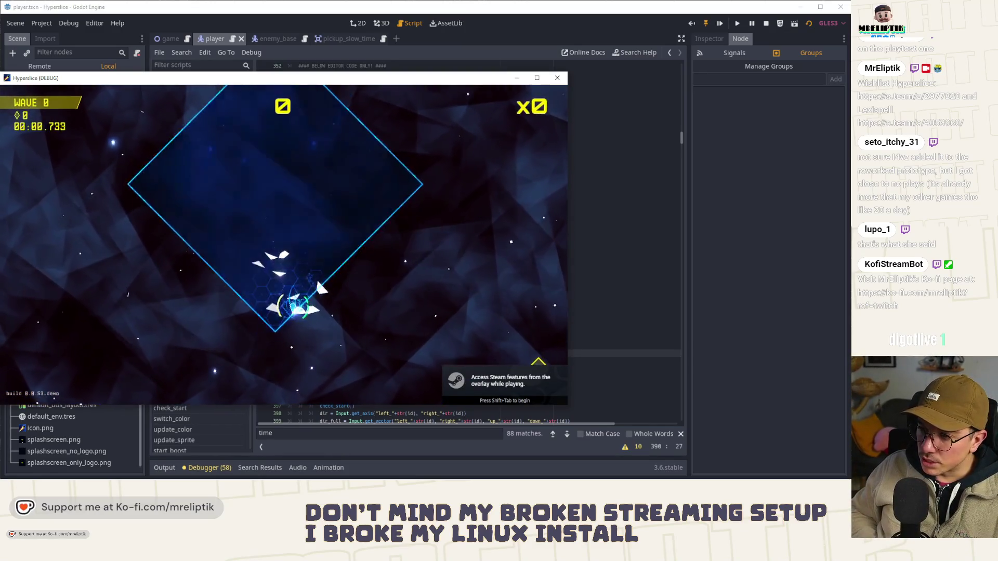
pyautogui.press('quoteleft')
pyautogui.press('Up')
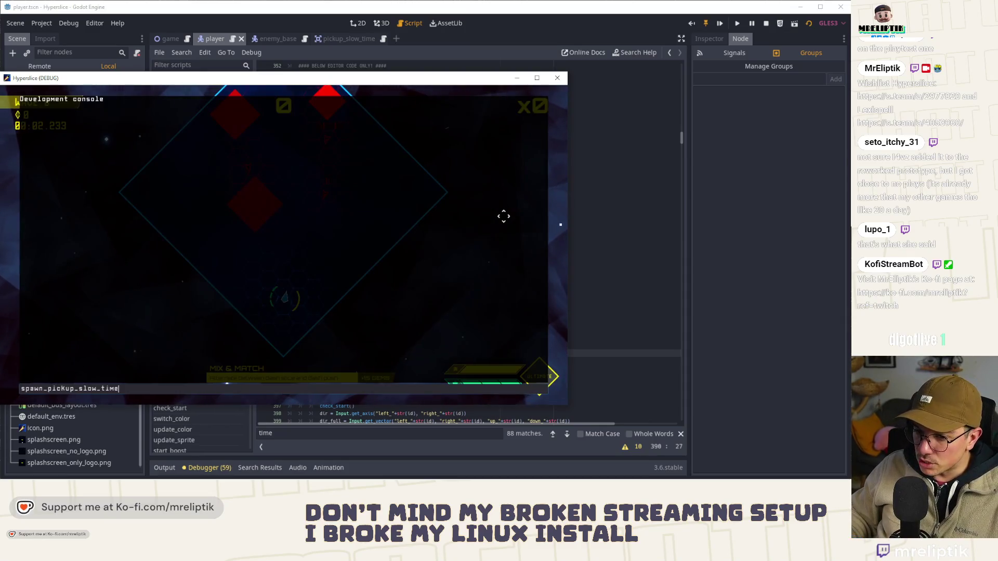
pyautogui.press('Return')
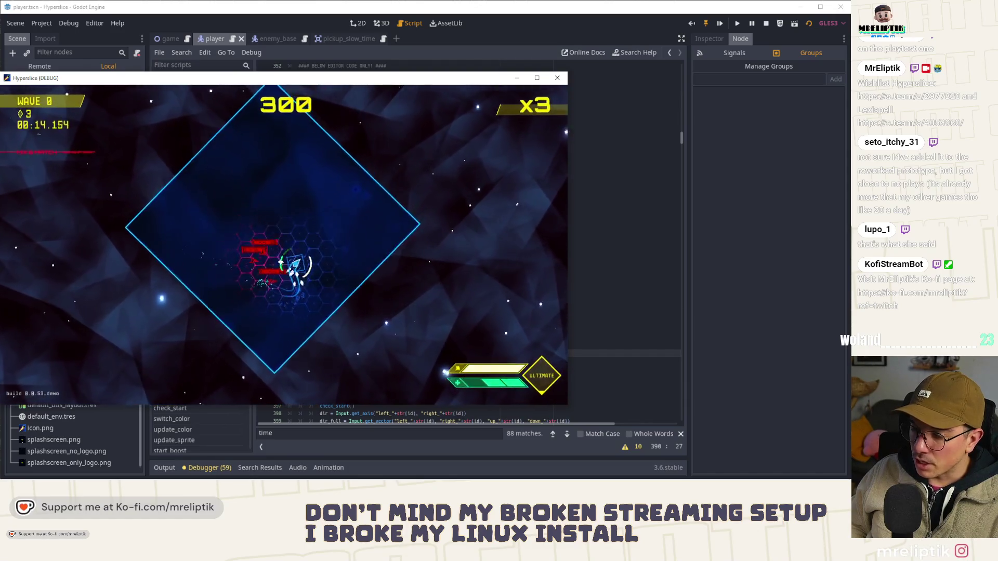
pyautogui.press('`')
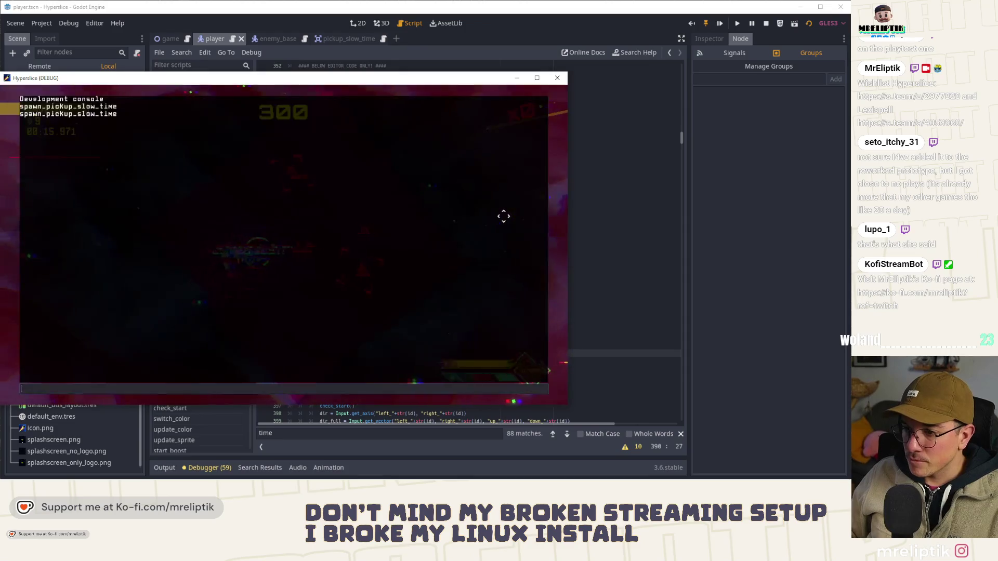
pyautogui.press('Up')
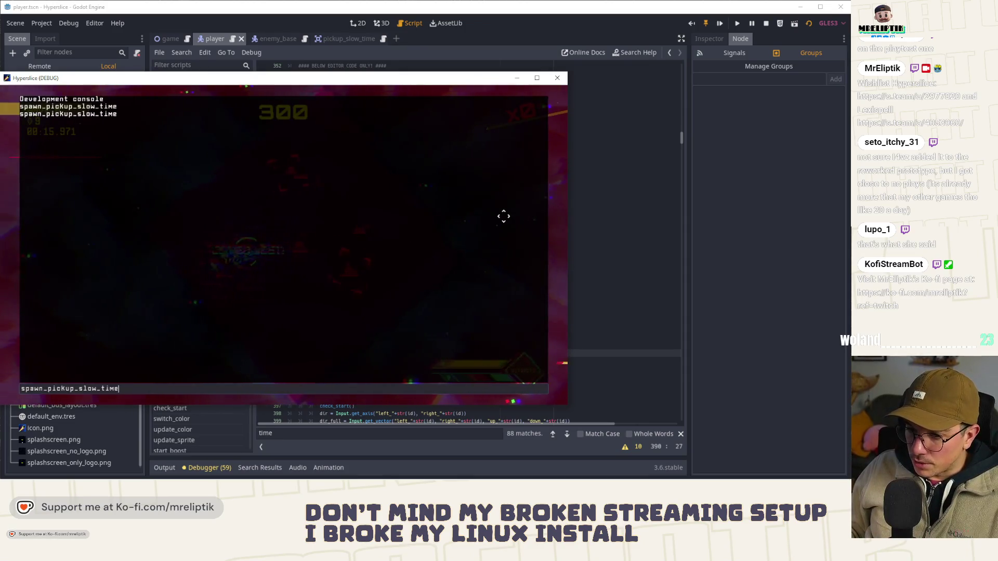
pyautogui.press('Return')
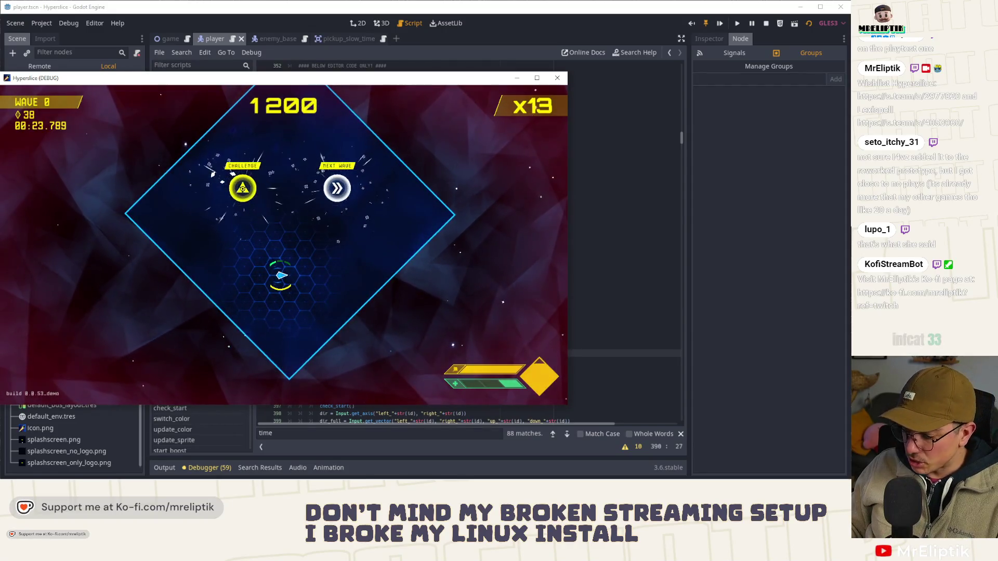
# Step: Spawn one more slow-time pickup, then stop, rerun and close the game
pyautogui.press('quoteleft')
pyautogui.press('Up')
pyautogui.press('Return')
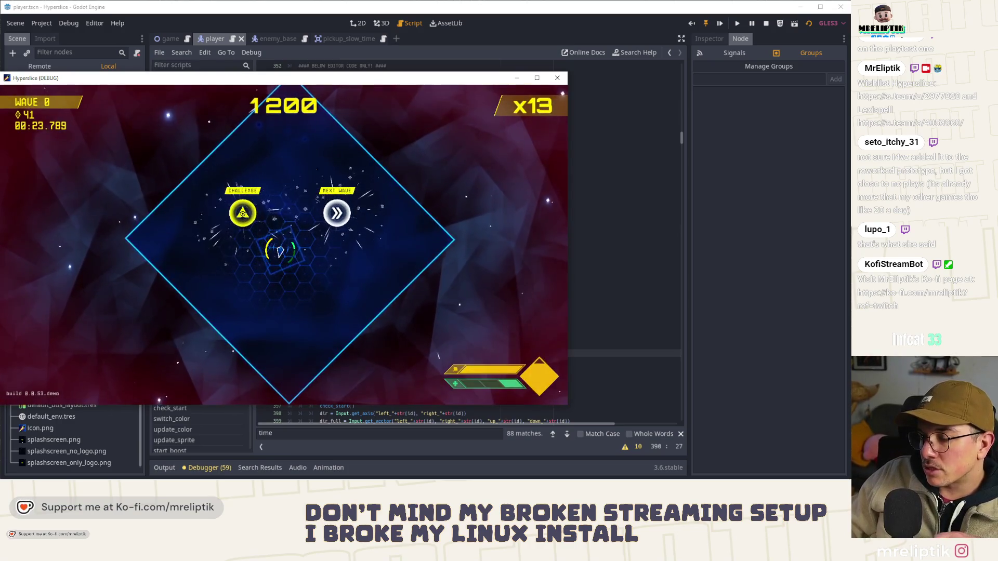
pyautogui.press('F8')
pyautogui.press('F5')
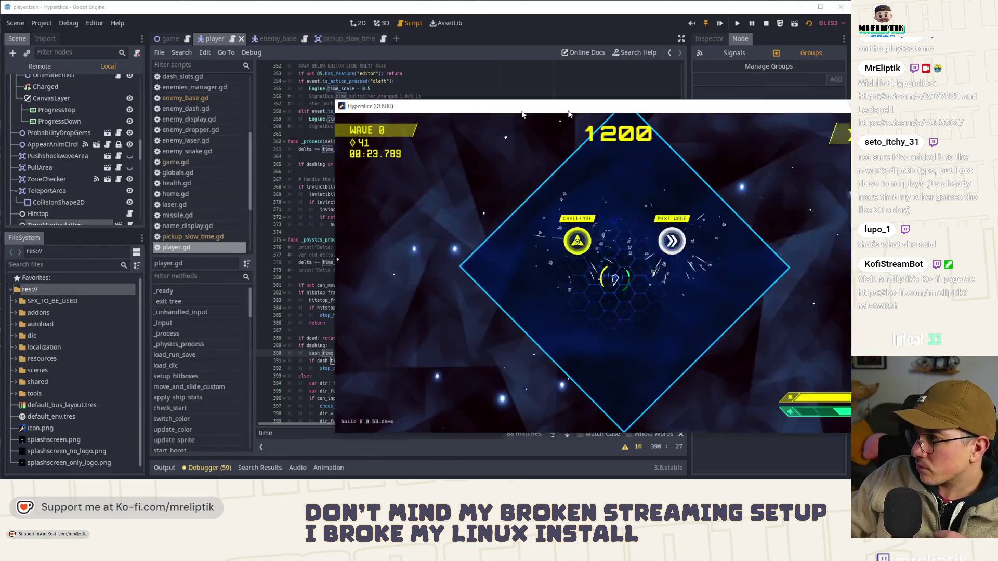
pyautogui.moveTo(642, 107); pyautogui.dragTo(417, 70)
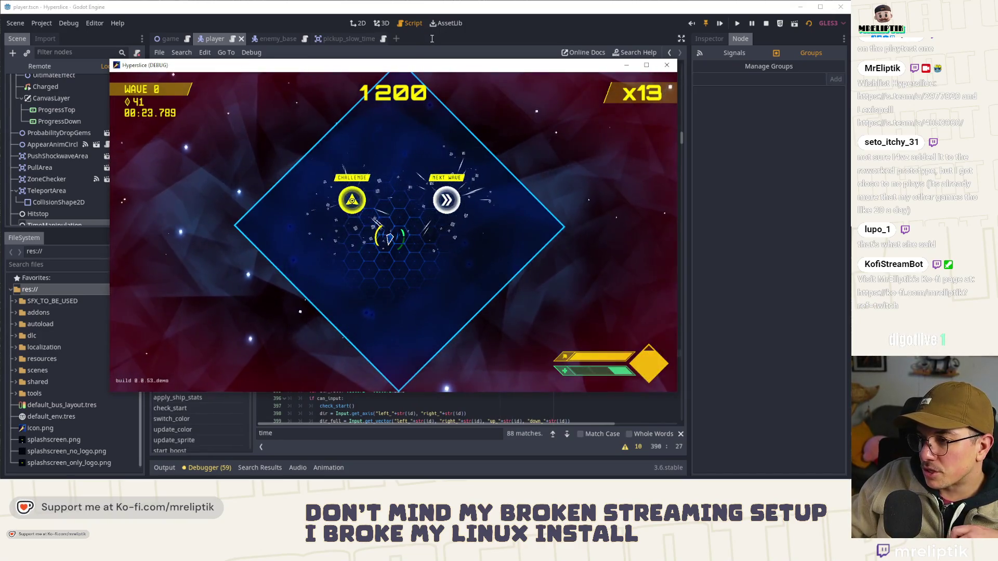
pyautogui.press('F8')
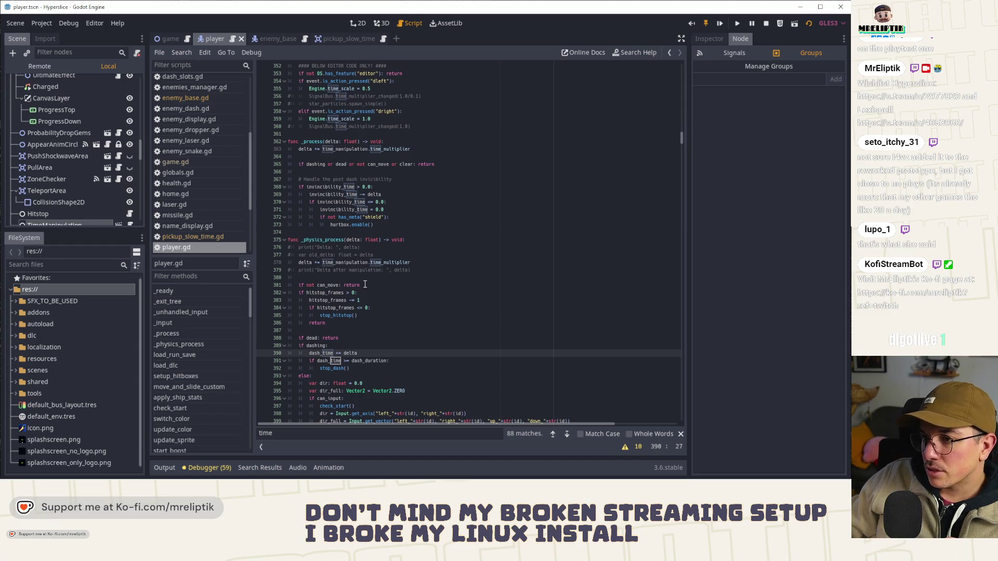
# Step: In pickup_slow_time.gd, review the Engine.time_scale assignment and the time_multiplier_changed emit line
pyautogui.click(338, 39)
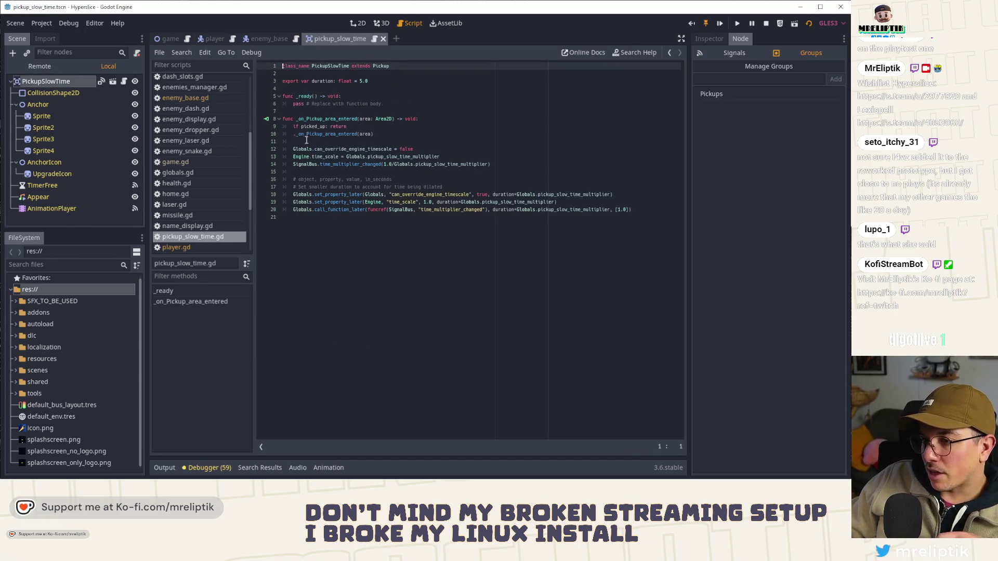
pyautogui.doubleClick(340, 149)
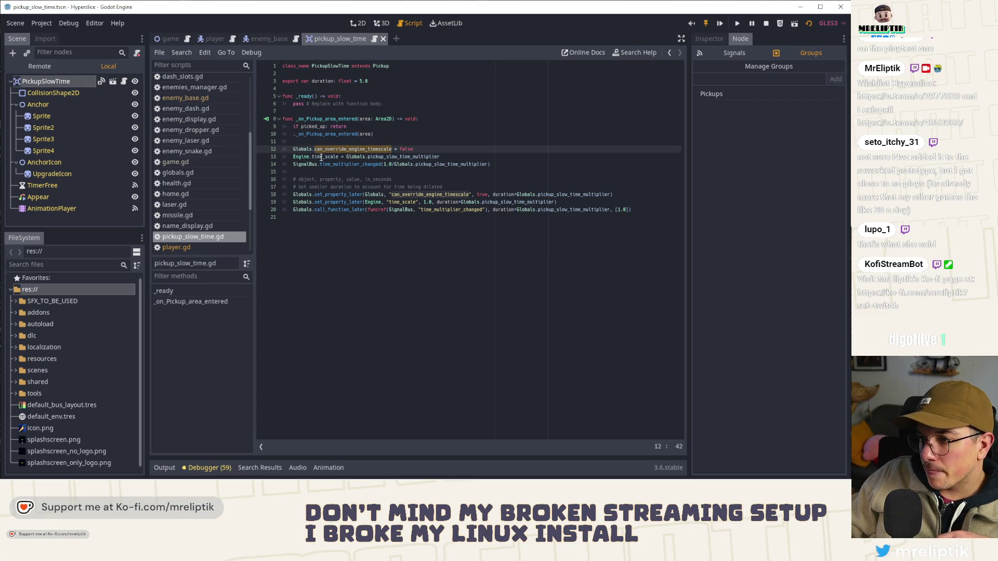
pyautogui.click(321, 156)
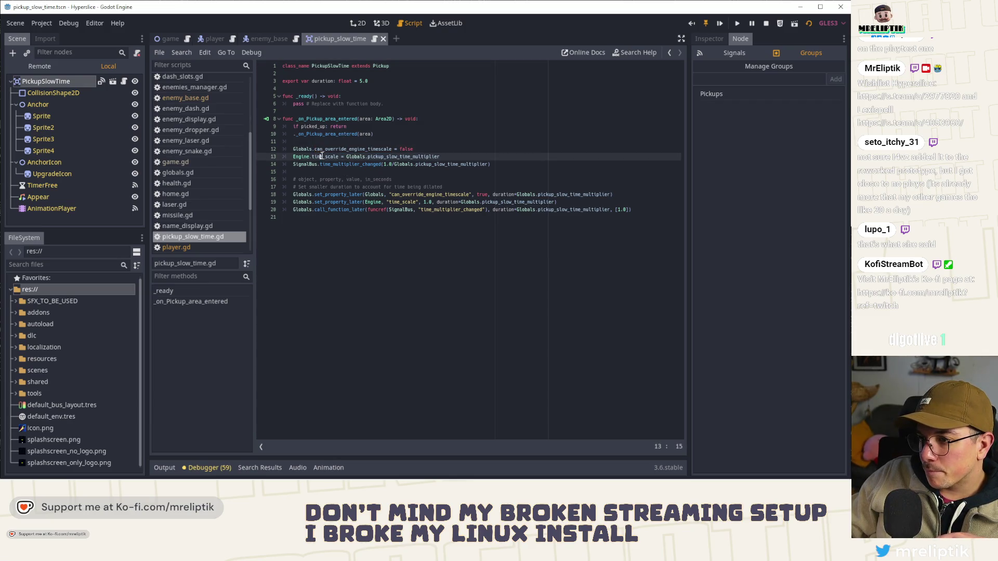
pyautogui.doubleClick(336, 202)
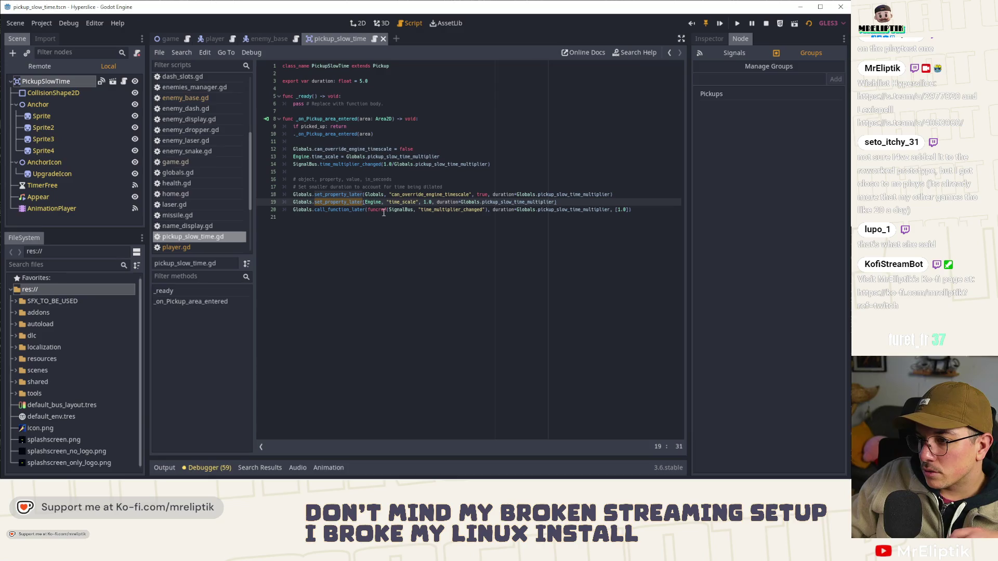
pyautogui.doubleClick(320, 157)
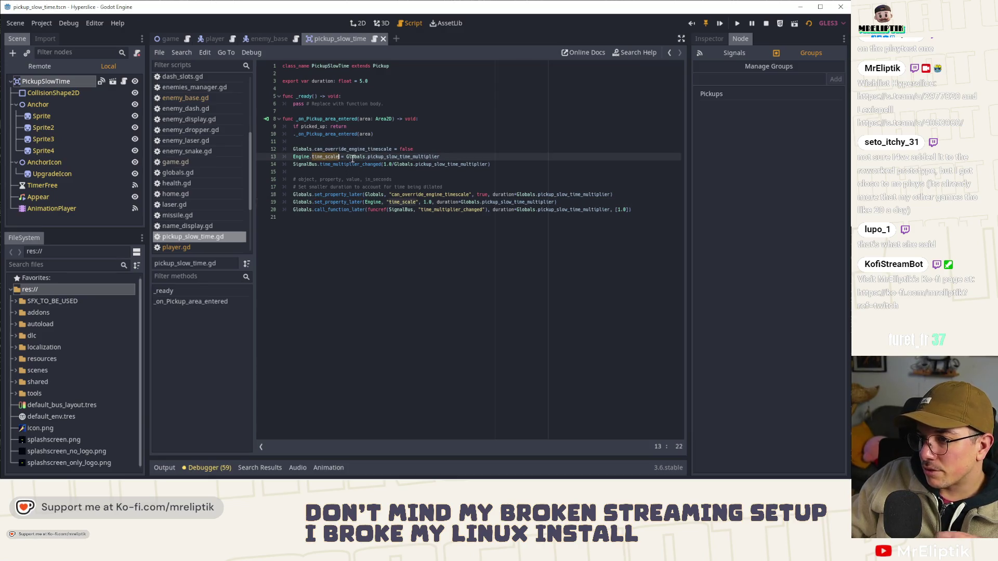
pyautogui.doubleClick(345, 165)
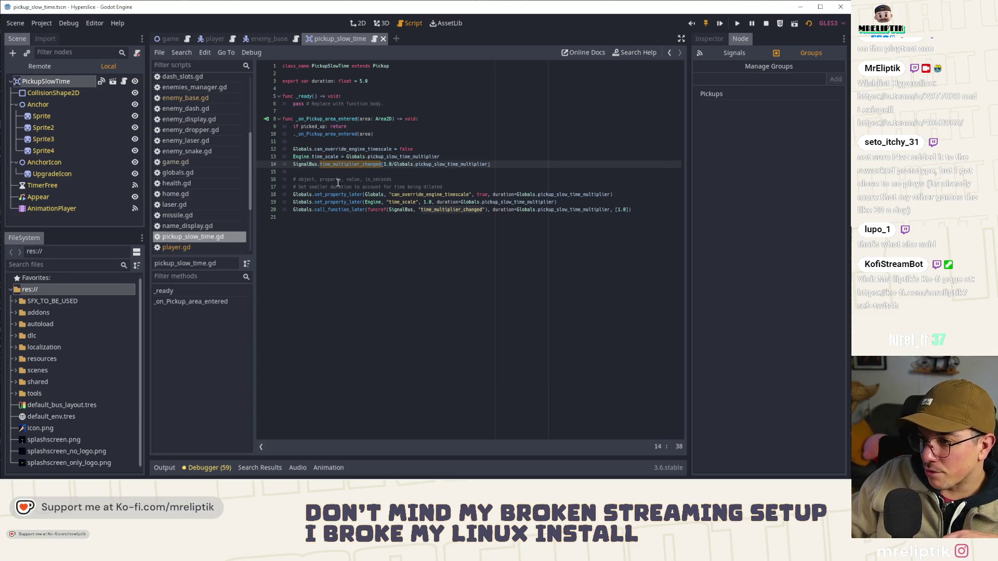
pyautogui.click(319, 156)
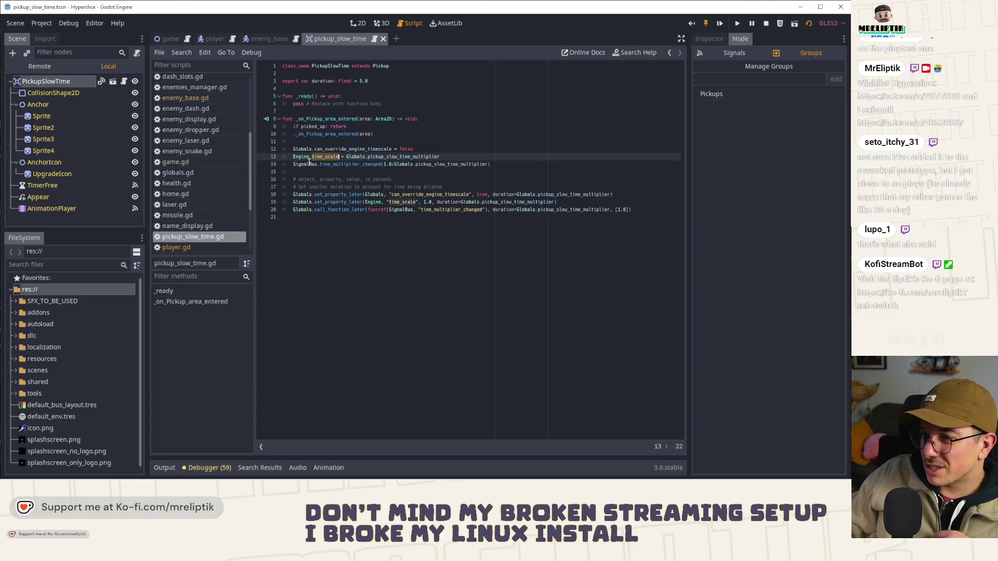
# Step: Move the SignalBus time_multiplier_changed emit above the Engine.time_scale line with Alt+Up
pyautogui.click(258, 37)
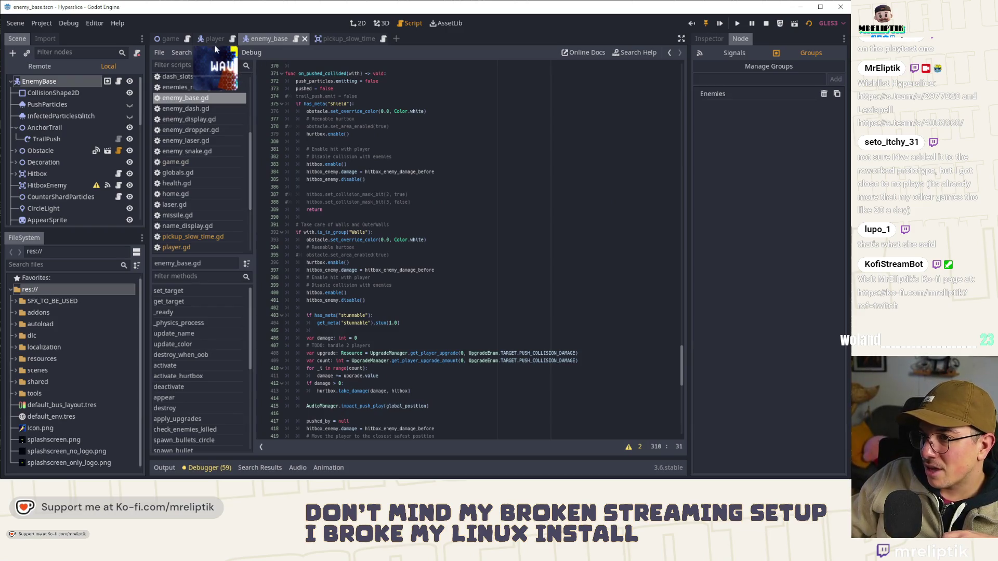
pyautogui.click(345, 41)
pyautogui.click(366, 164)
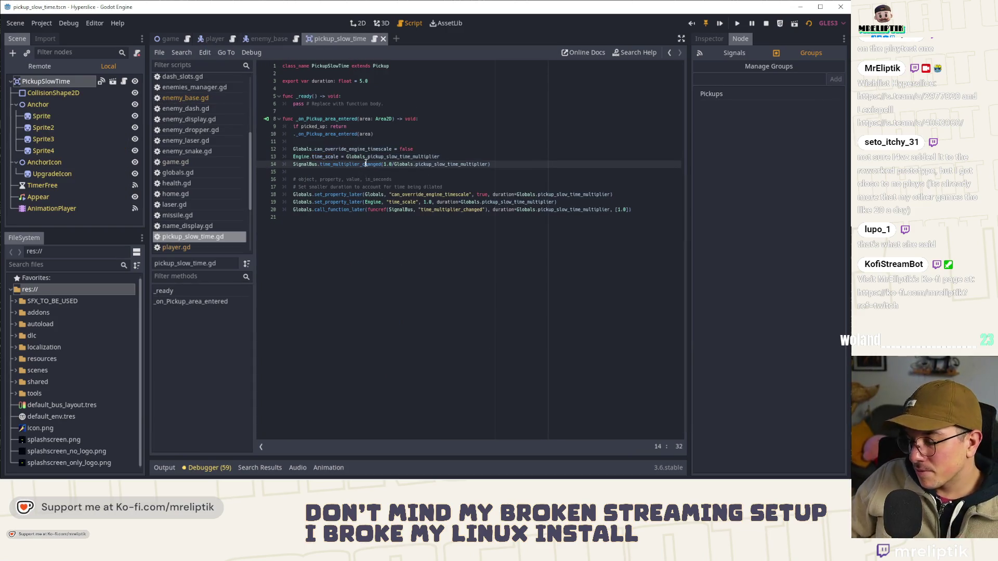
pyautogui.hotkey('alt', 'Up')
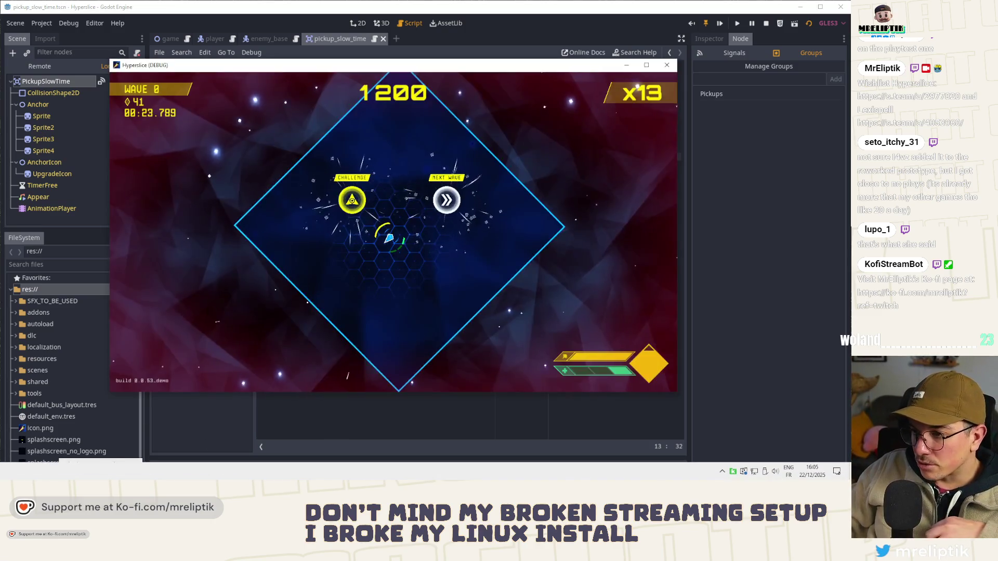
# Step: Spawn slow-time pickups in the running game with the console's spawn_pickup_slow_time command
pyautogui.press('quoteleft')
pyautogui.press('Return')
pyautogui.press('Return')
pyautogui.press('Return')
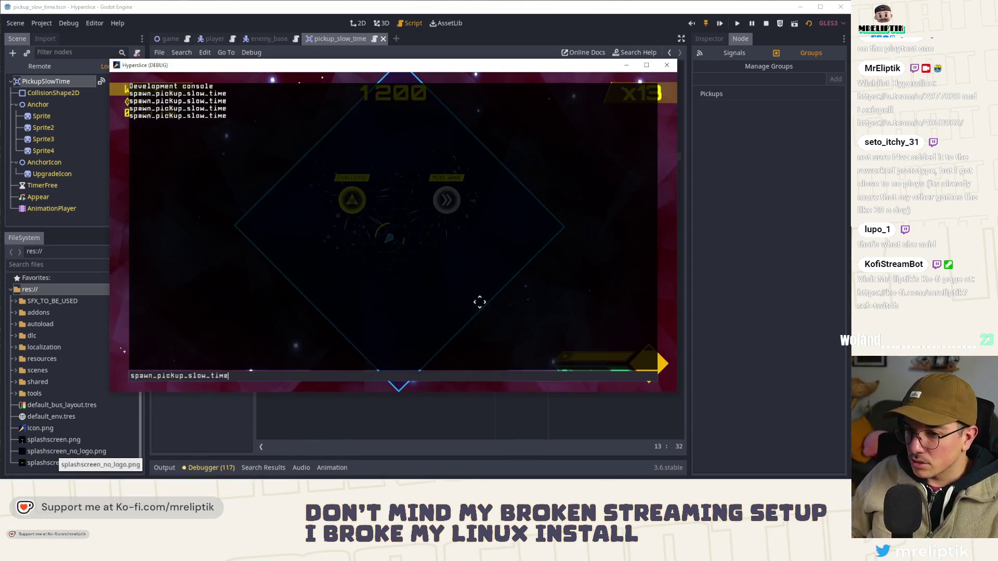
pyautogui.press('quoteleft')
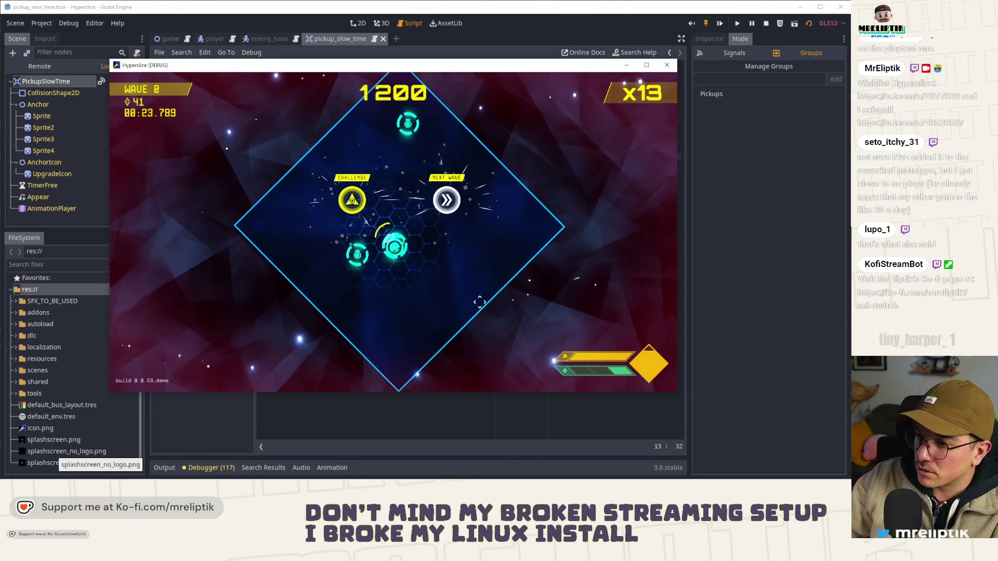